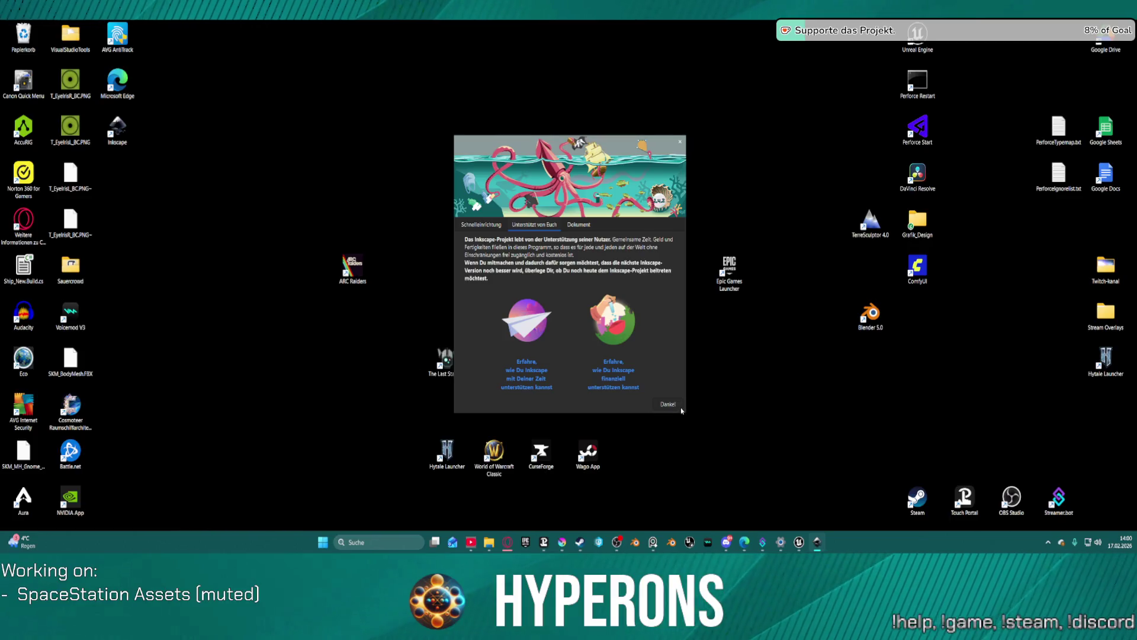
# Step: Start a new blank Inkscape document, then switch to Krita's T_Fraction_Fraction1 phoenix emblem file
pyautogui.click(681, 408)
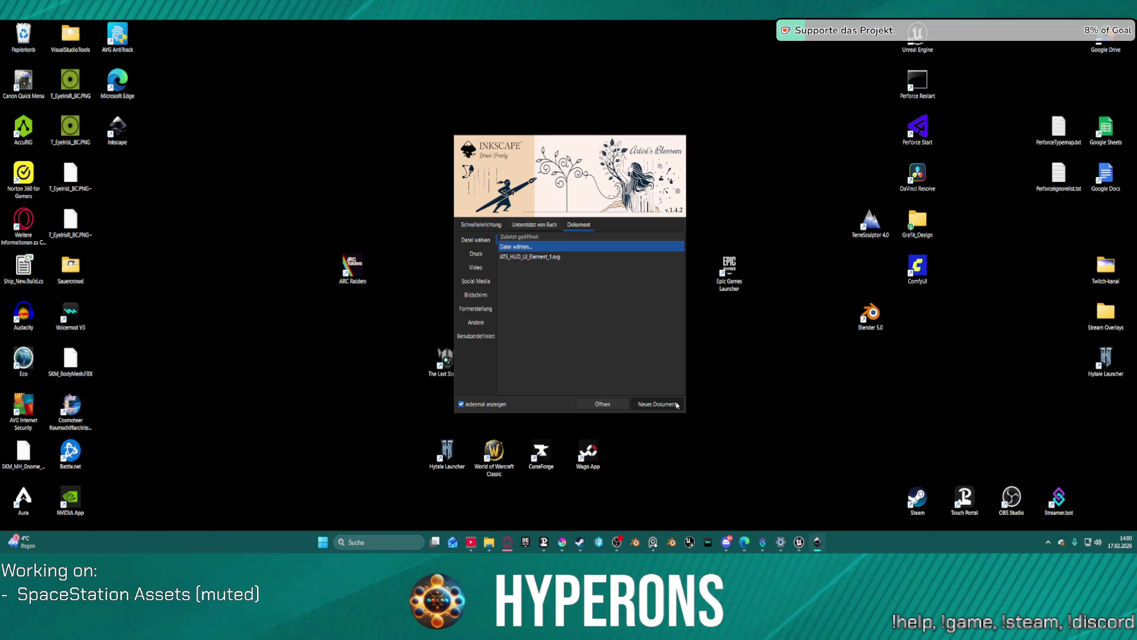
pyautogui.click(677, 404)
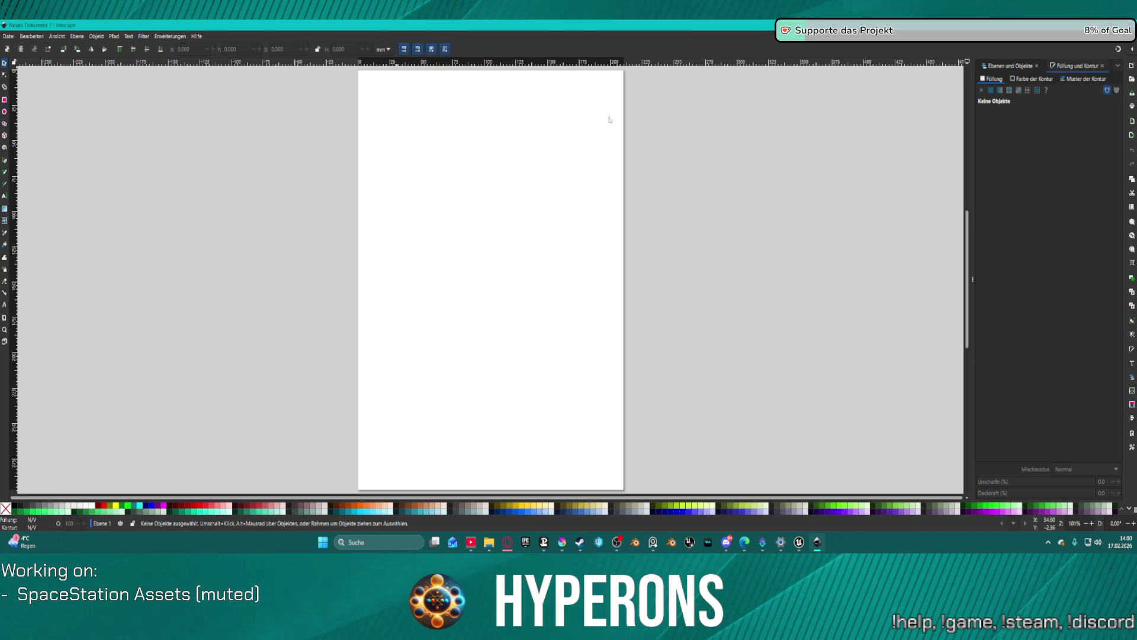
pyautogui.click(563, 542)
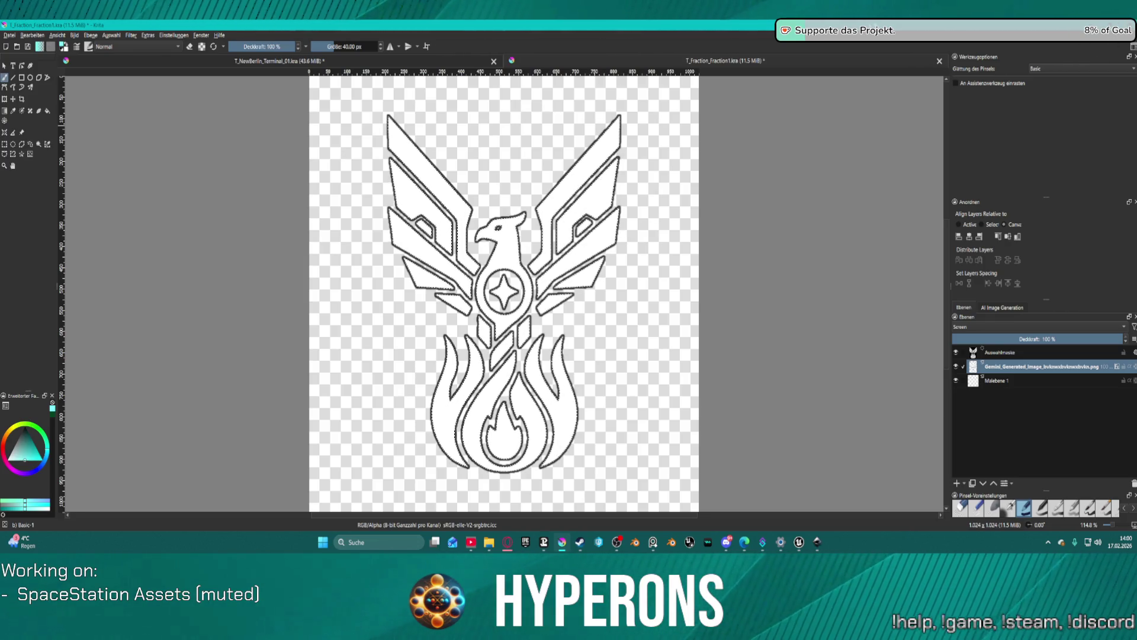
# Step: Close T_Fraction_Fraction1 in Krita through its save prompt and return to the blank Inkscape document
pyautogui.click(942, 61)
pyautogui.click(604, 294)
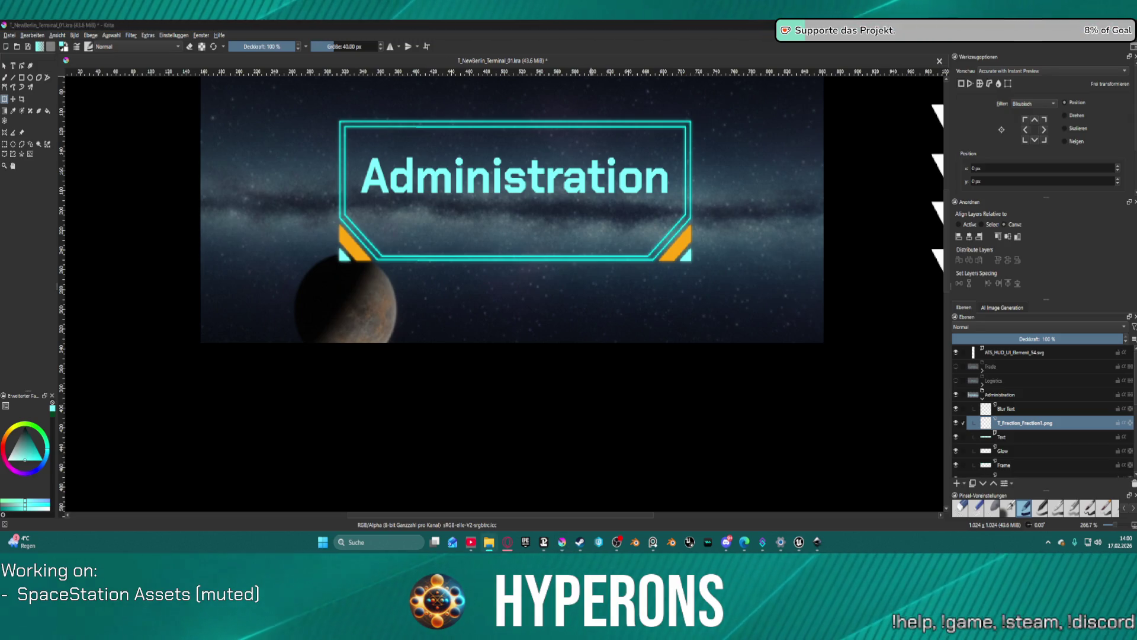
pyautogui.click(814, 543)
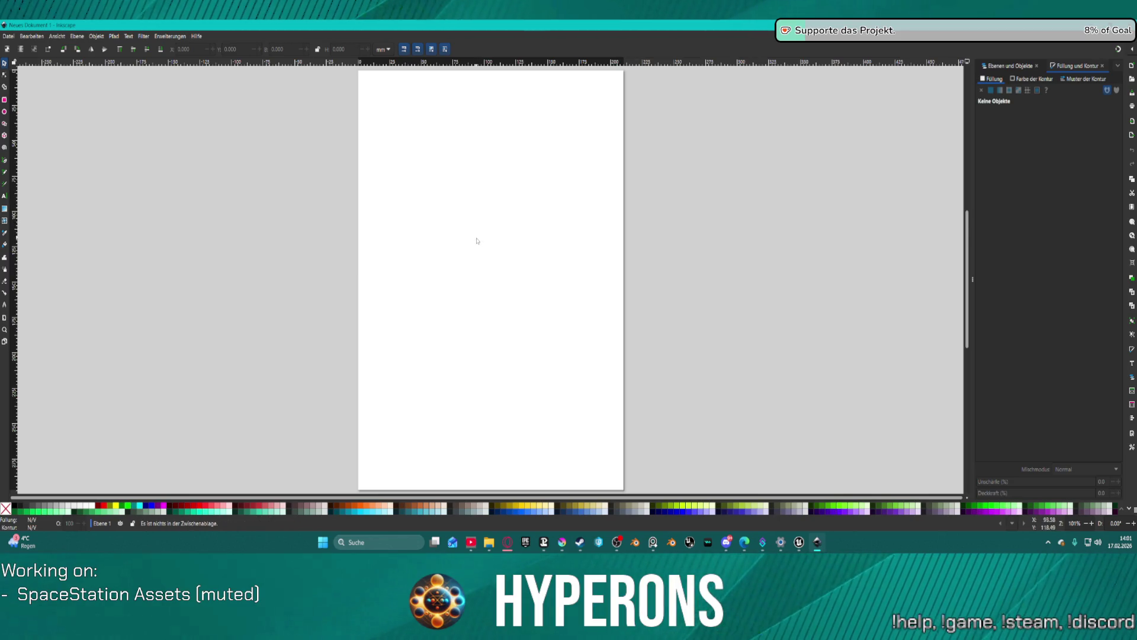
# Step: Paste the phoenix outline onto the Inkscape page as an embedded 1024 × 1024 bitmap (Einbetten)
pyautogui.scroll(1, 456, 205)
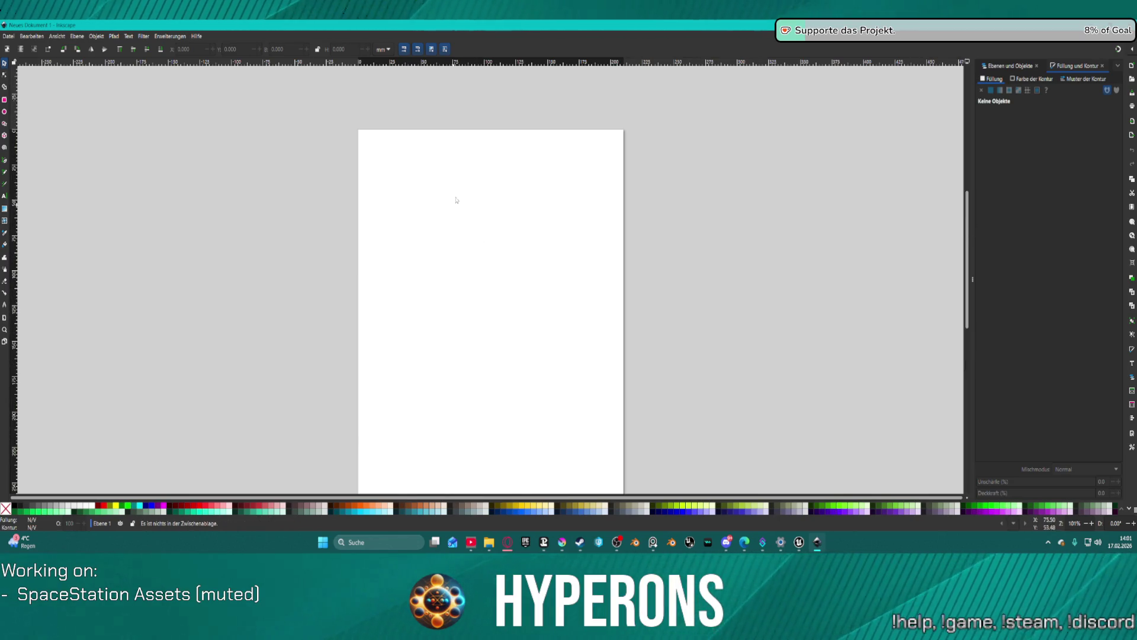
pyautogui.click(471, 223)
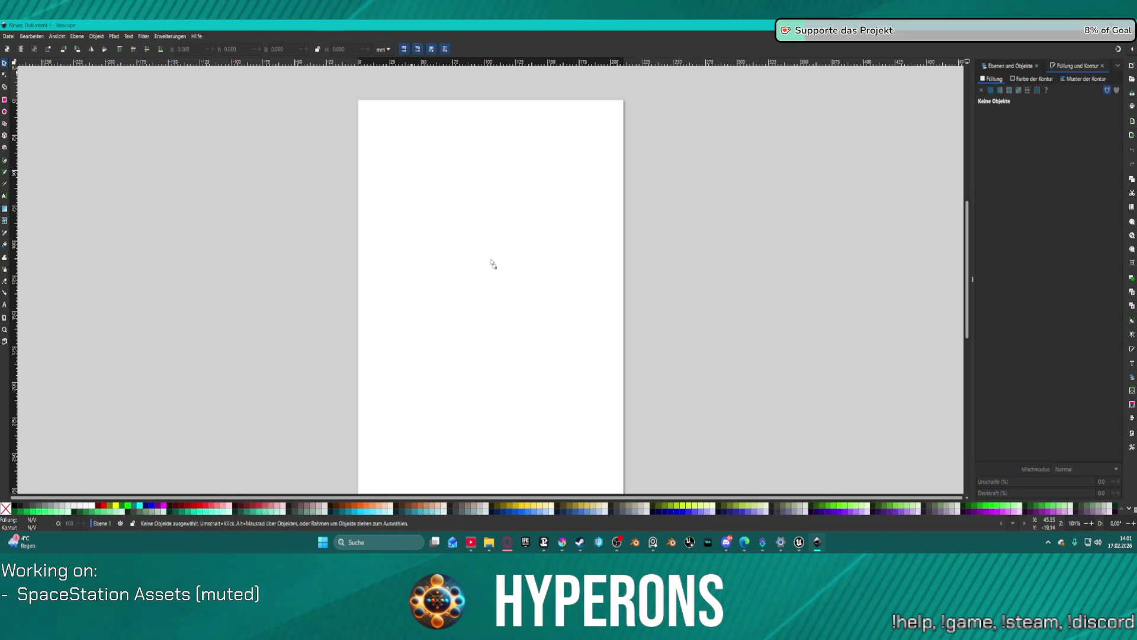
pyautogui.hotkey('ctrl', 'v')
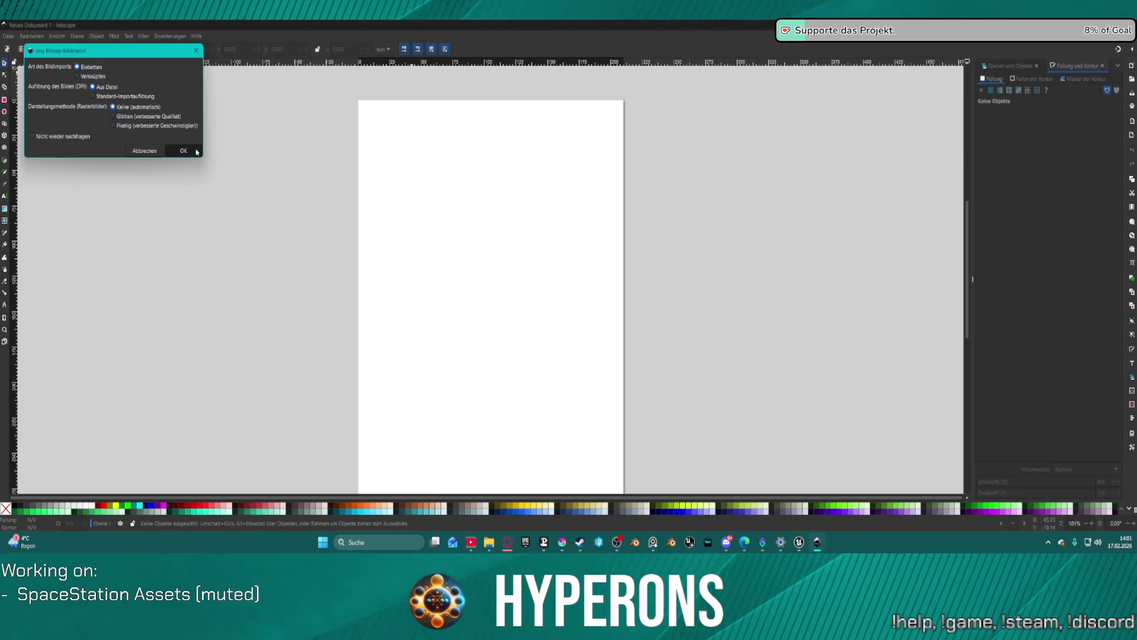
pyautogui.click(194, 152)
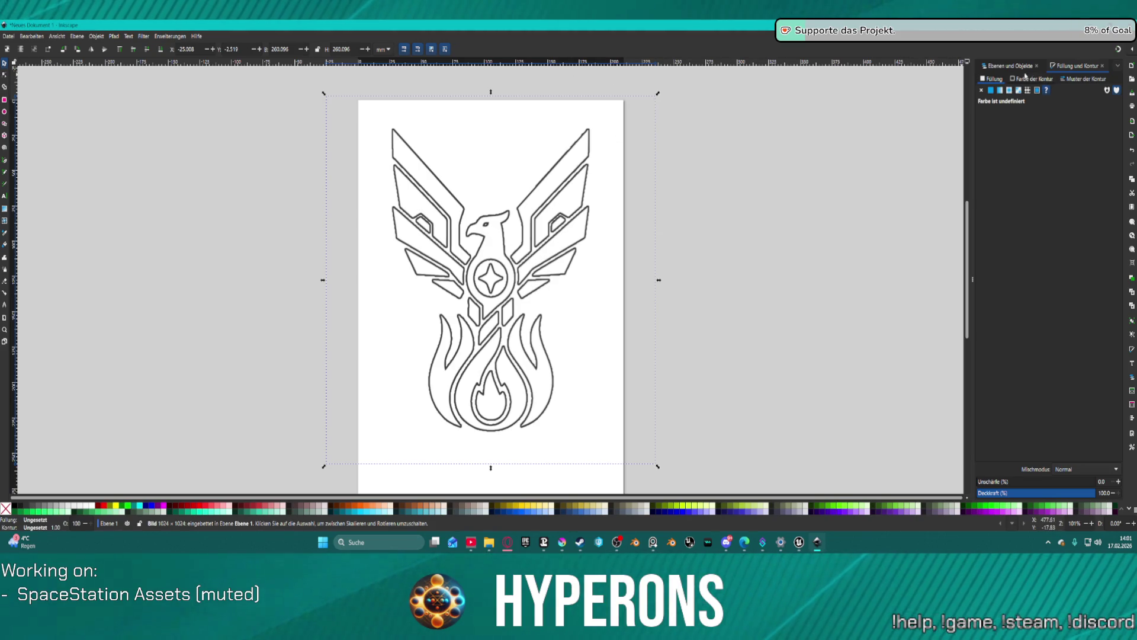
# Step: Open Filtergalerie… from the Filter menu after looking through its submenus
pyautogui.click(993, 67)
pyautogui.click(1075, 66)
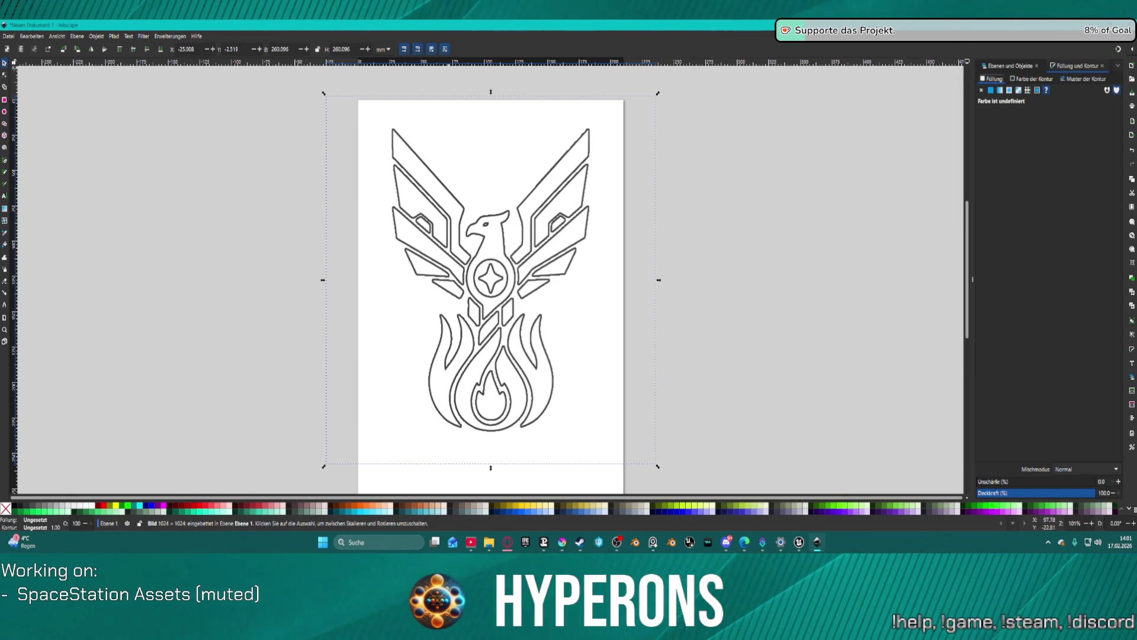
pyautogui.click(146, 37)
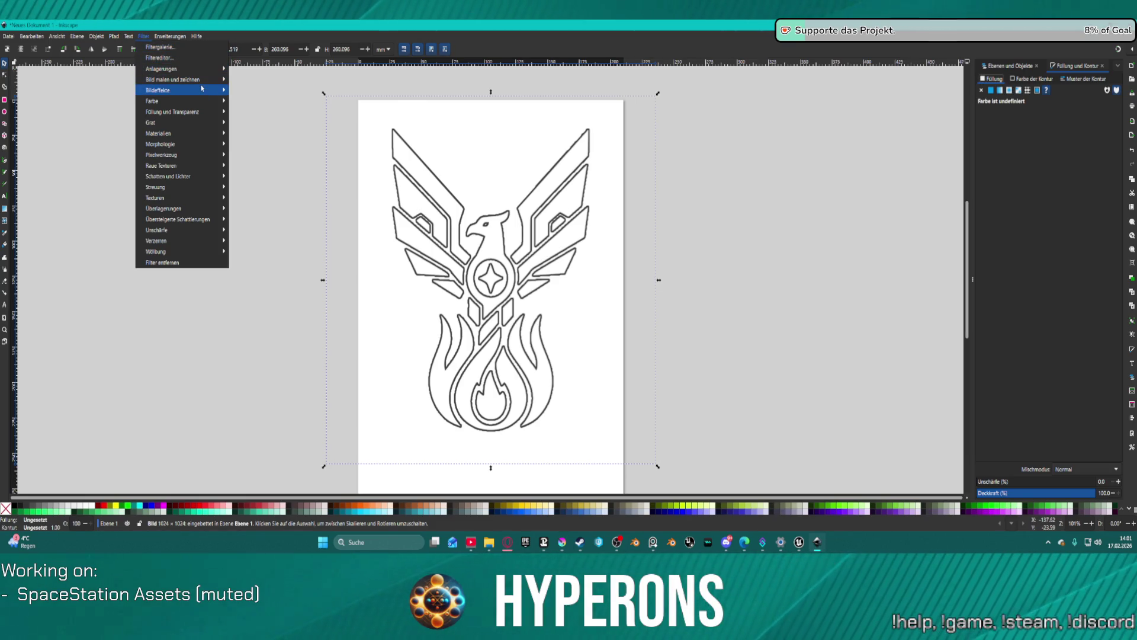
pyautogui.moveTo(202, 157)
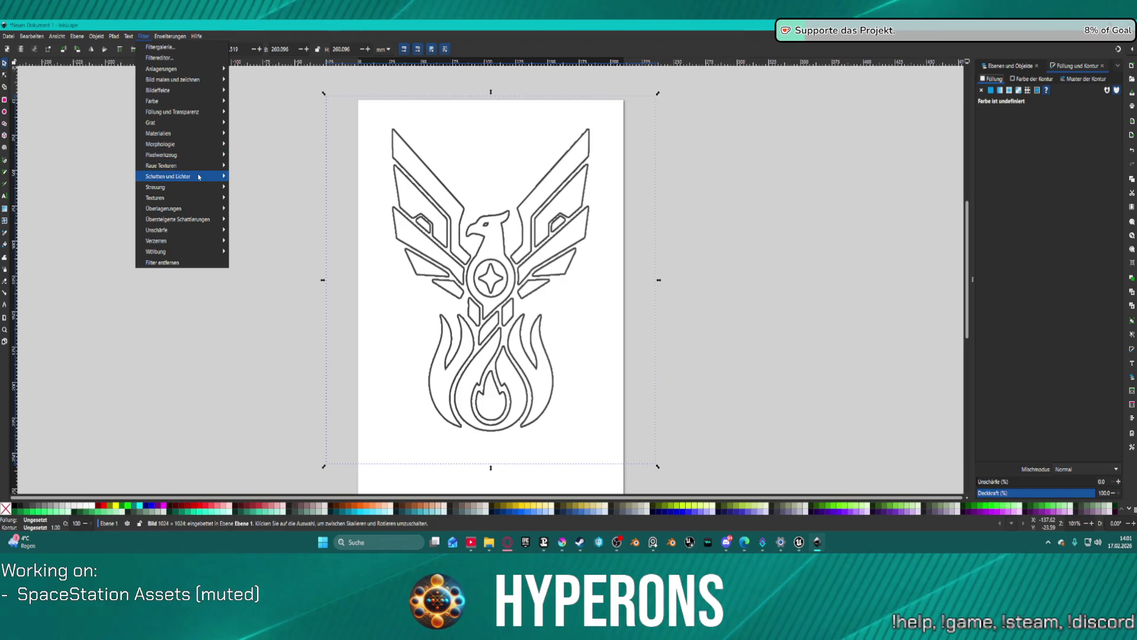
pyautogui.moveTo(200, 183)
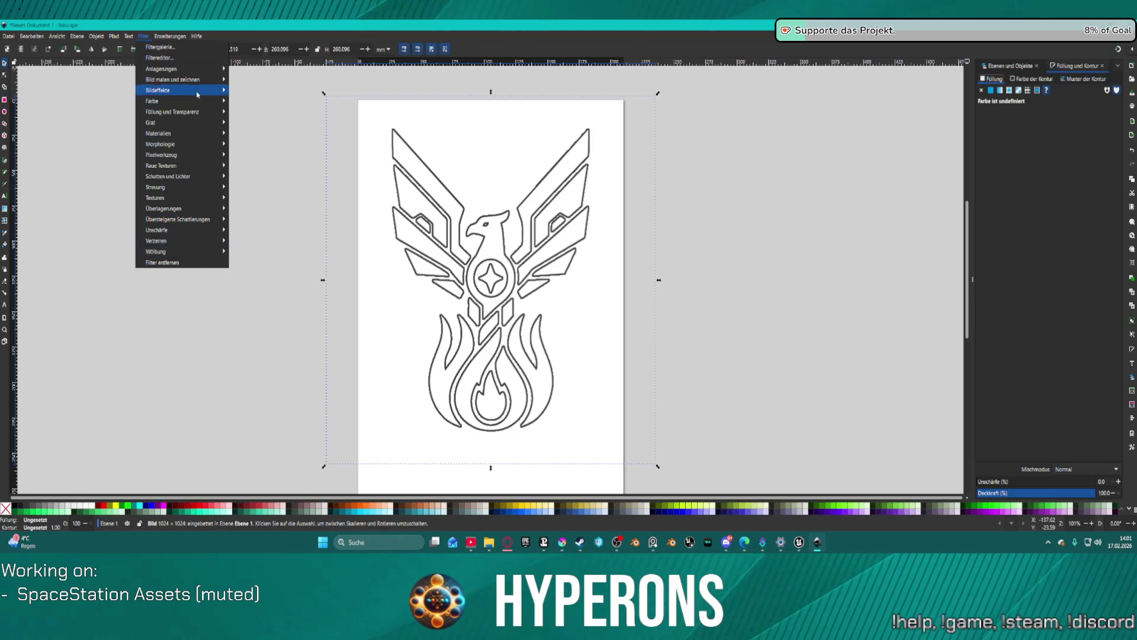
pyautogui.moveTo(196, 98)
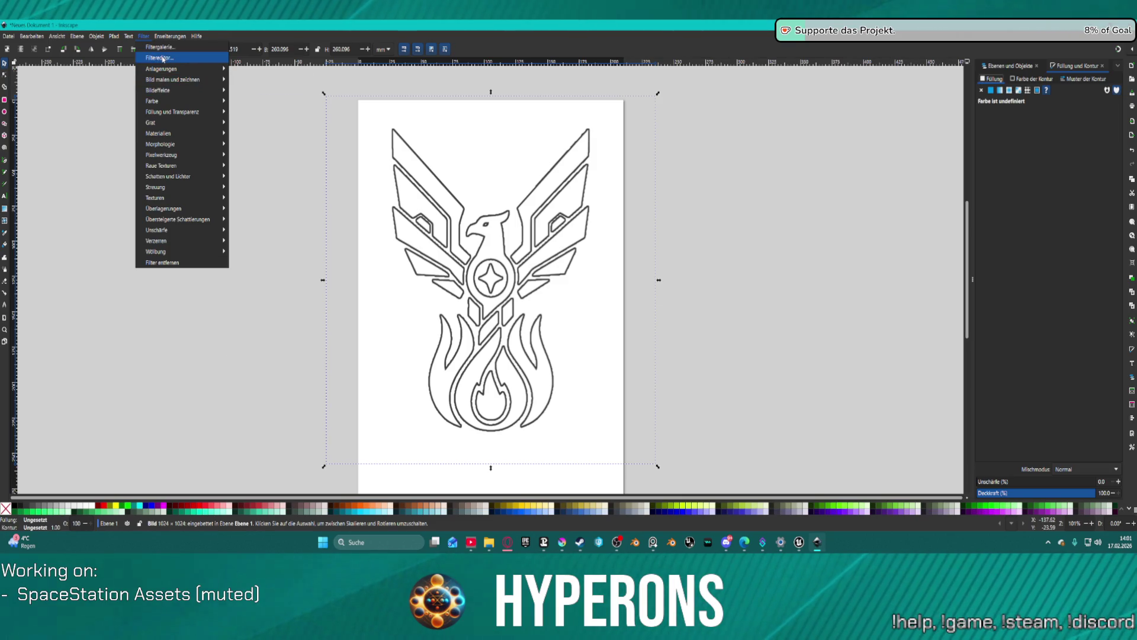
pyautogui.click(160, 47)
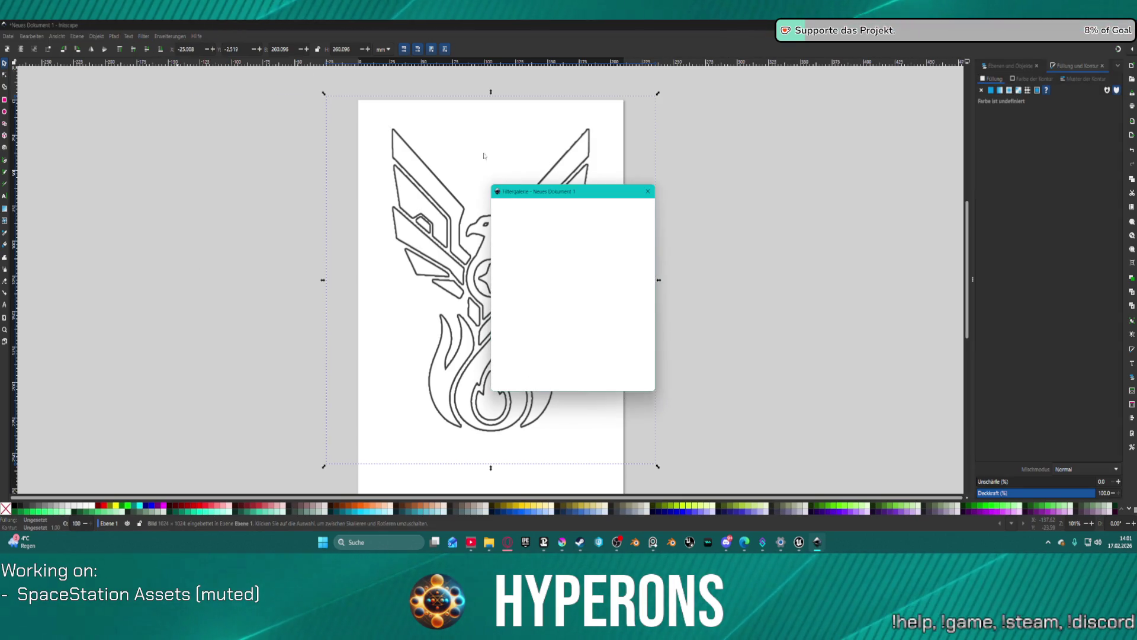
# Step: Dock the filter gallery on the right and browse categories from Anlagerungen down to Überlagerungen
pyautogui.moveTo(520, 206)
pyautogui.mouseDown()
pyautogui.moveTo(1007, 67)
pyautogui.moveTo(984, 70)
pyautogui.mouseUp()
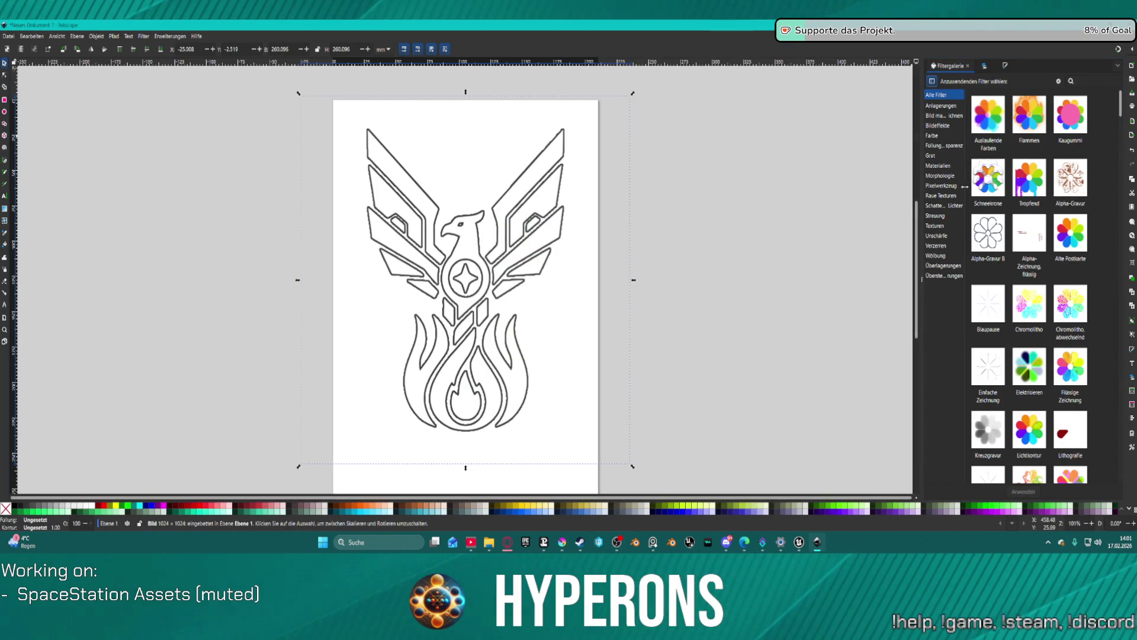
pyautogui.click(942, 105)
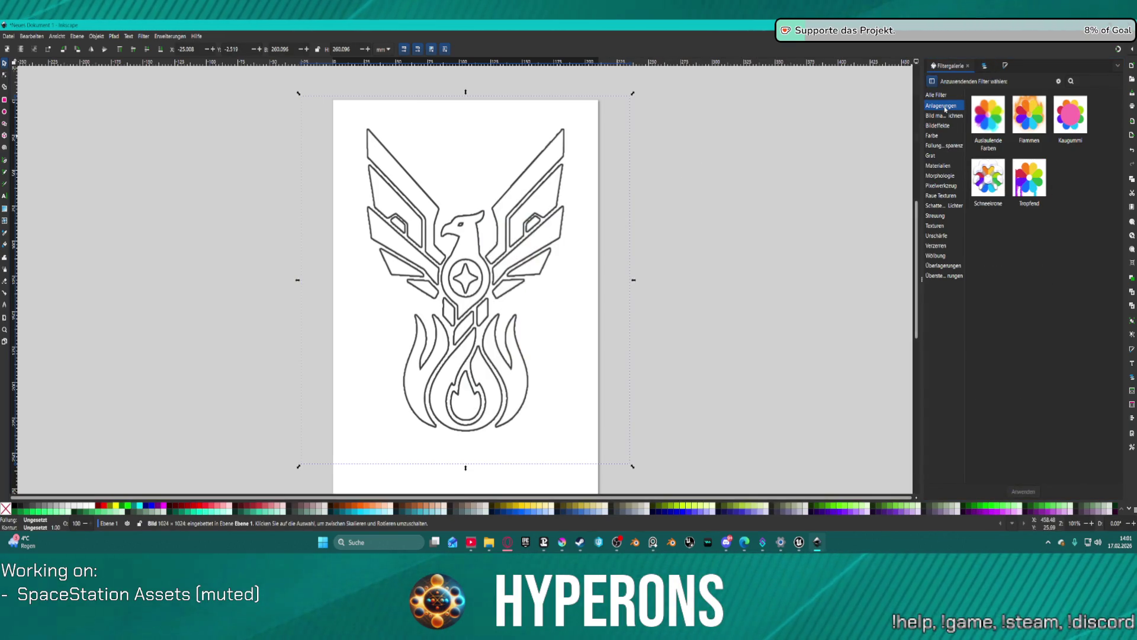
pyautogui.press('Down')
pyautogui.press('Down')
pyautogui.press('Down')
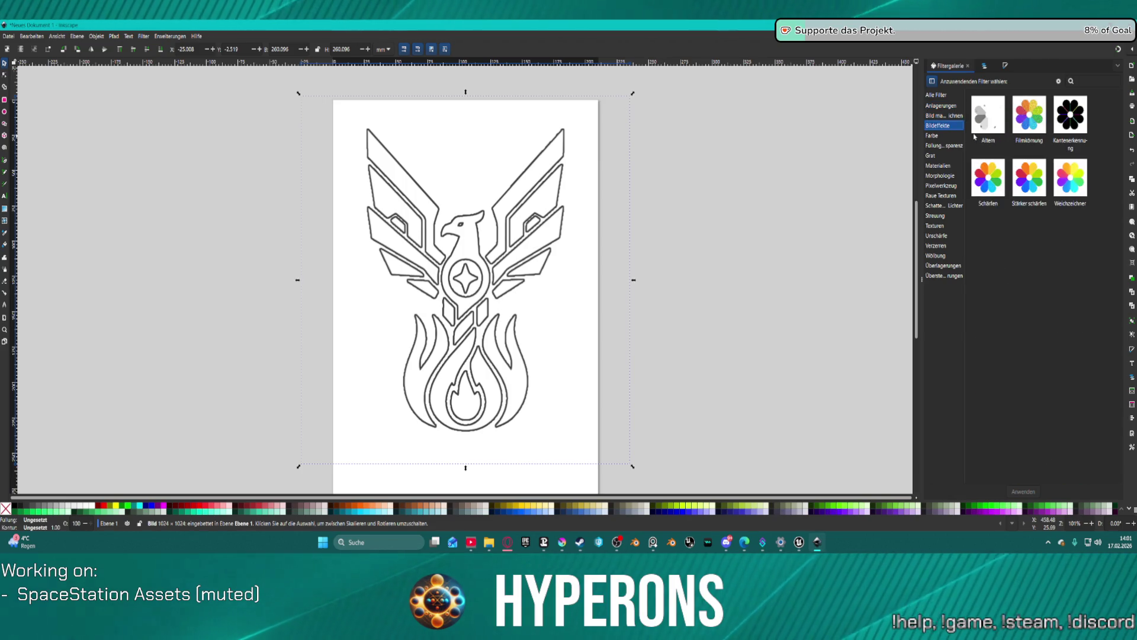
pyautogui.press('Down')
pyautogui.press('Down')
pyautogui.press('Down')
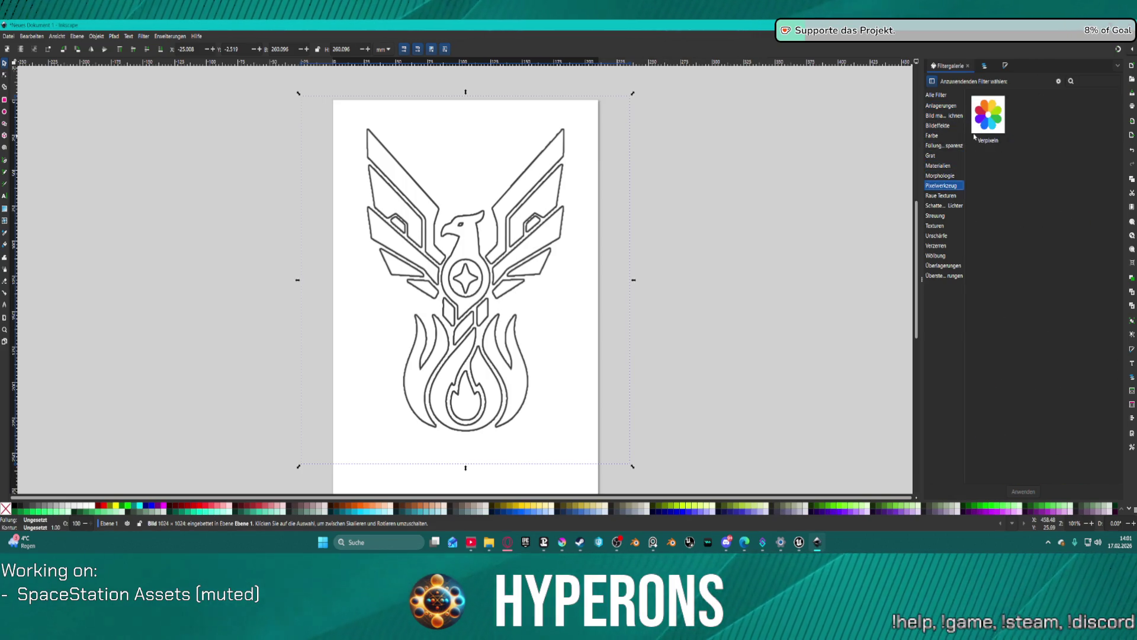
pyautogui.press('Down')
pyautogui.press('Down')
pyautogui.press('Down')
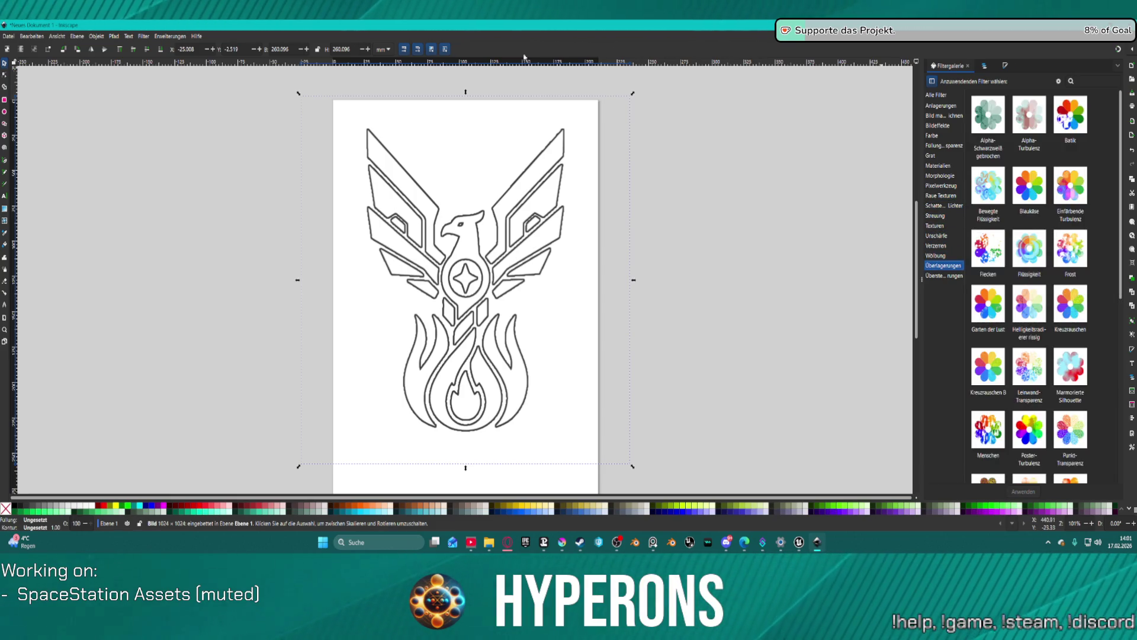
pyautogui.click(96, 36)
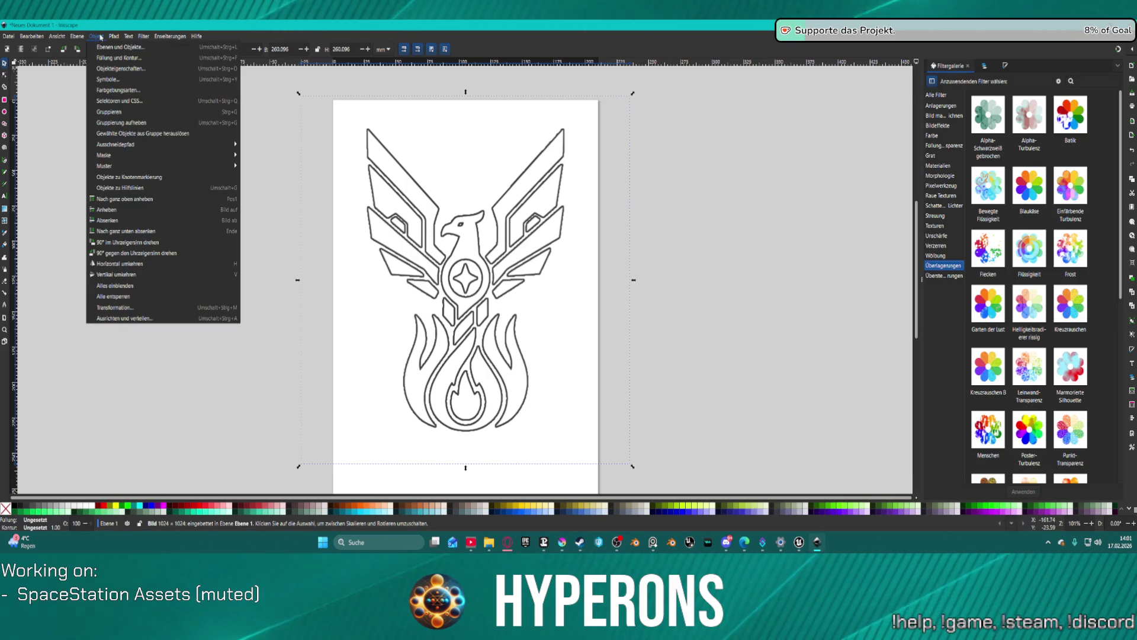
# Step: Run Erweiterungen > Bilder > Bilder extrahieren to save the phoenix bitmap as images/image1.png
pyautogui.moveTo(164, 38)
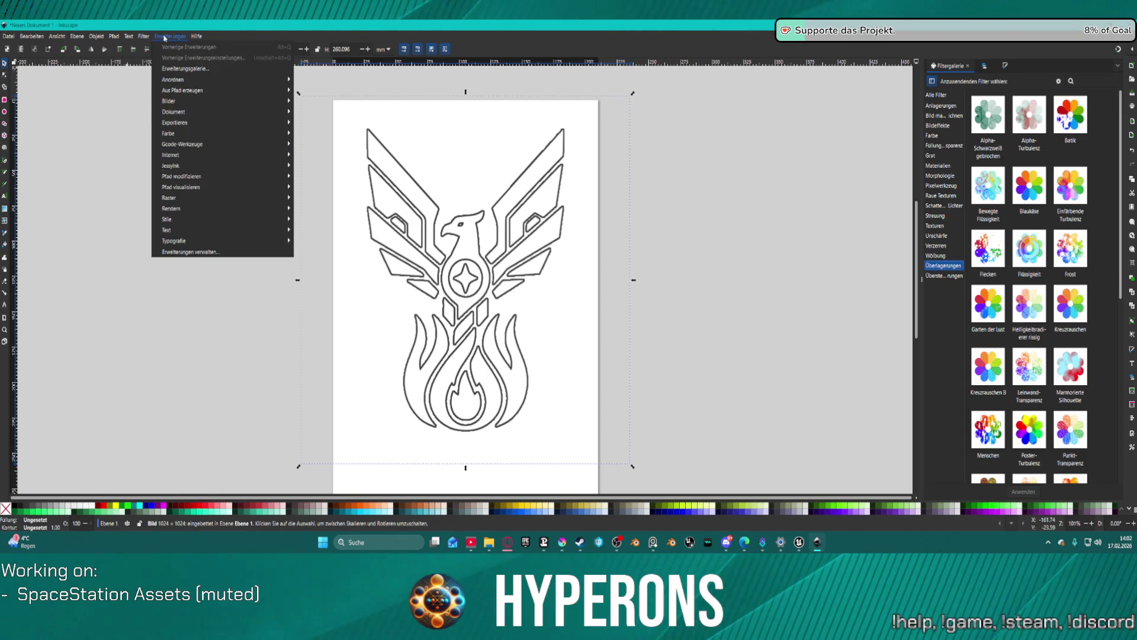
pyautogui.moveTo(199, 106)
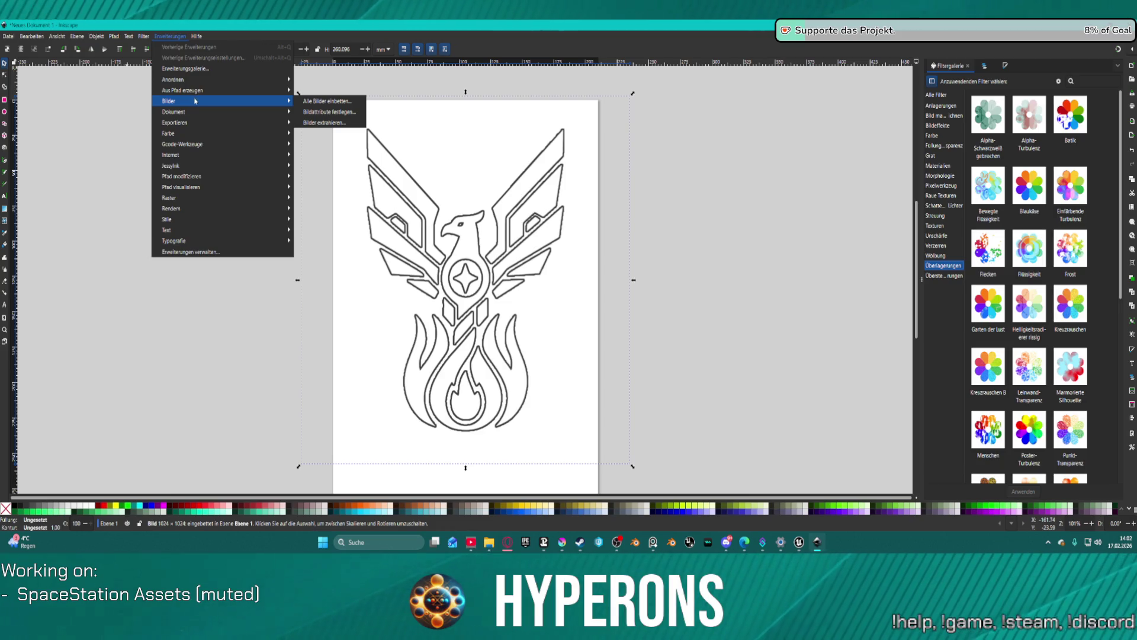
pyautogui.click(344, 123)
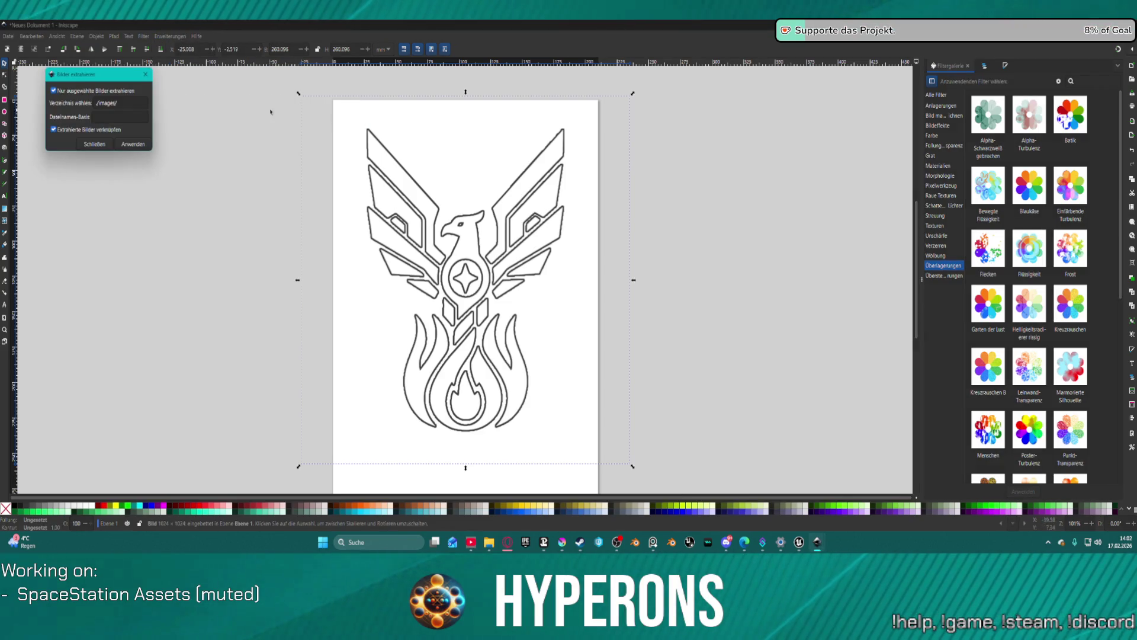
pyautogui.click(131, 145)
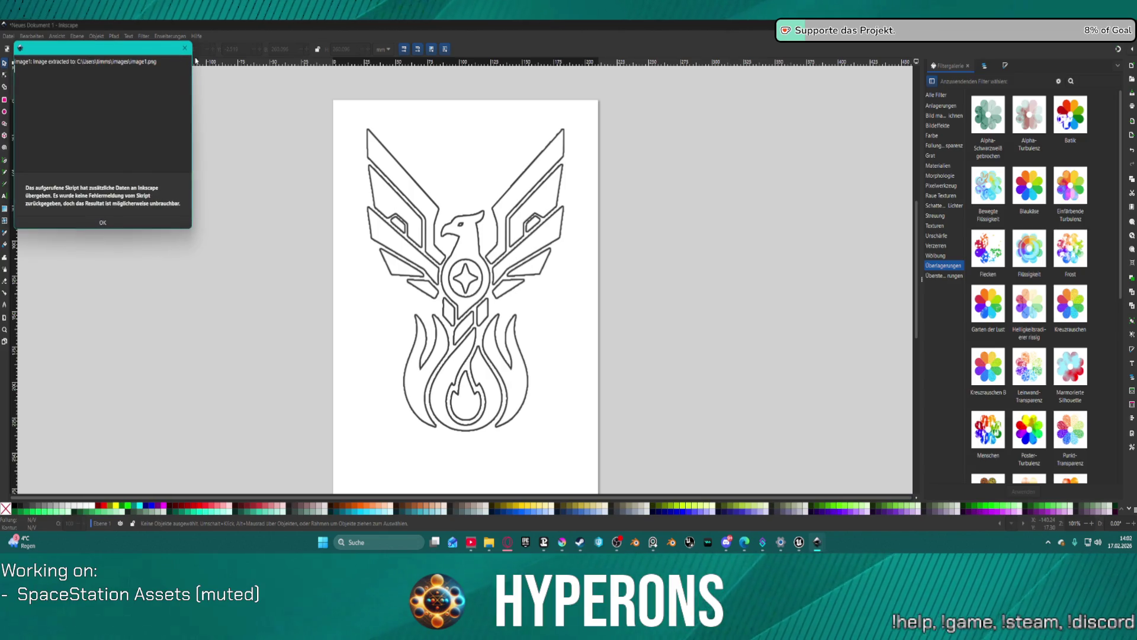
pyautogui.click(186, 48)
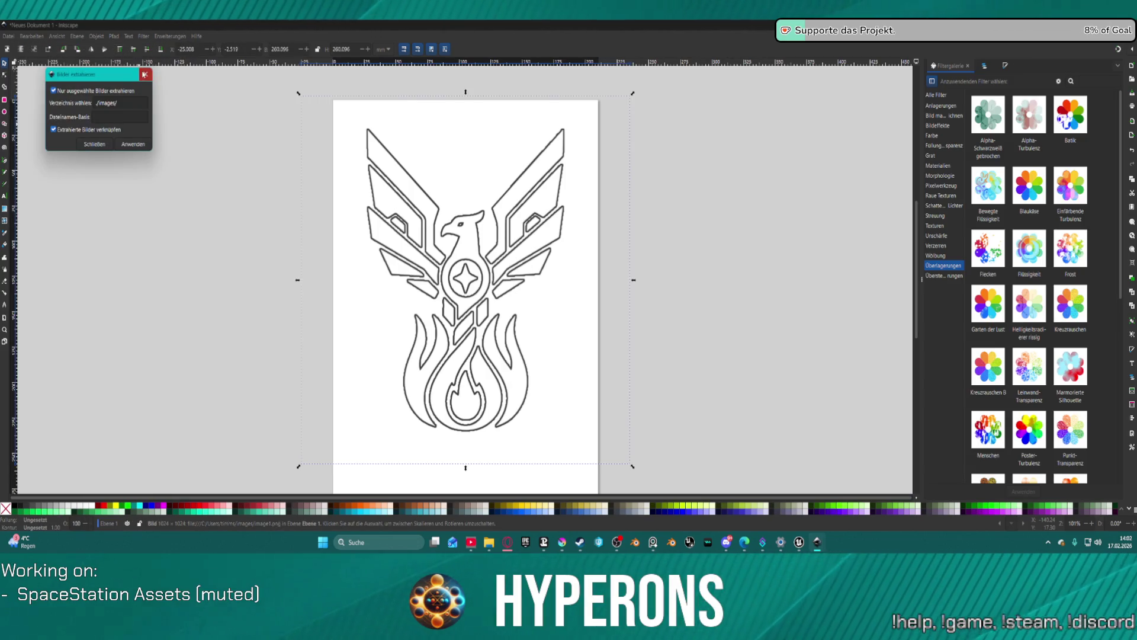
pyautogui.click(145, 75)
# Step: Open Fill and Stroke from the Objekt menu and view its stroke style settings
pyautogui.click(101, 37)
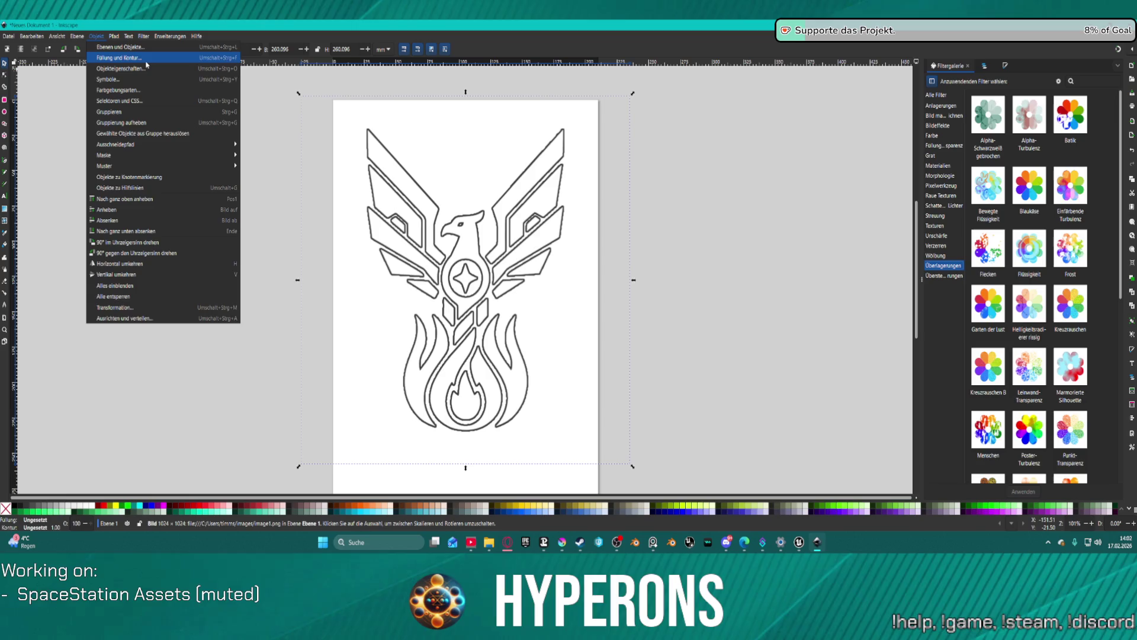
pyautogui.click(146, 58)
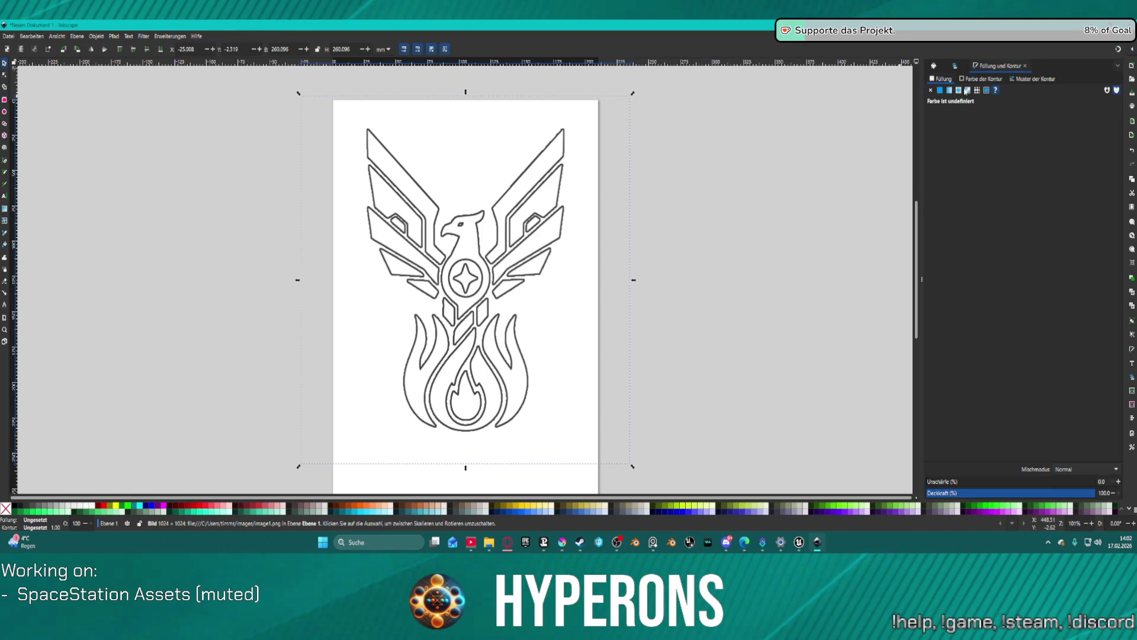
pyautogui.click(1012, 77)
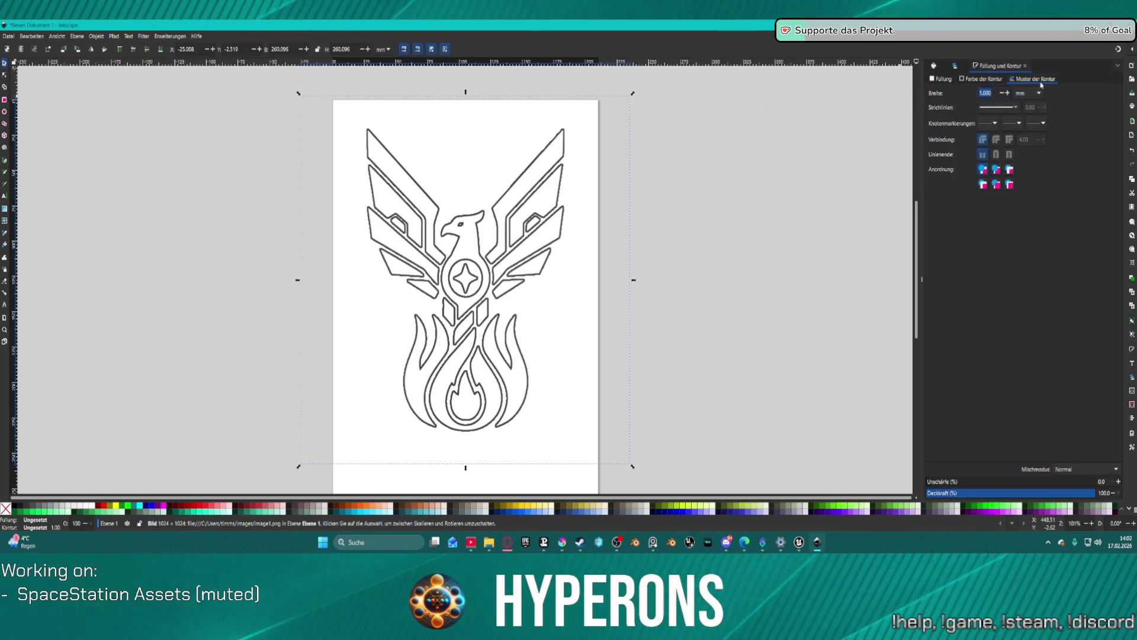
# Step: Select the image1 object in Layers and Objects, then switch the dock to the Filter Gallery
pyautogui.click(954, 66)
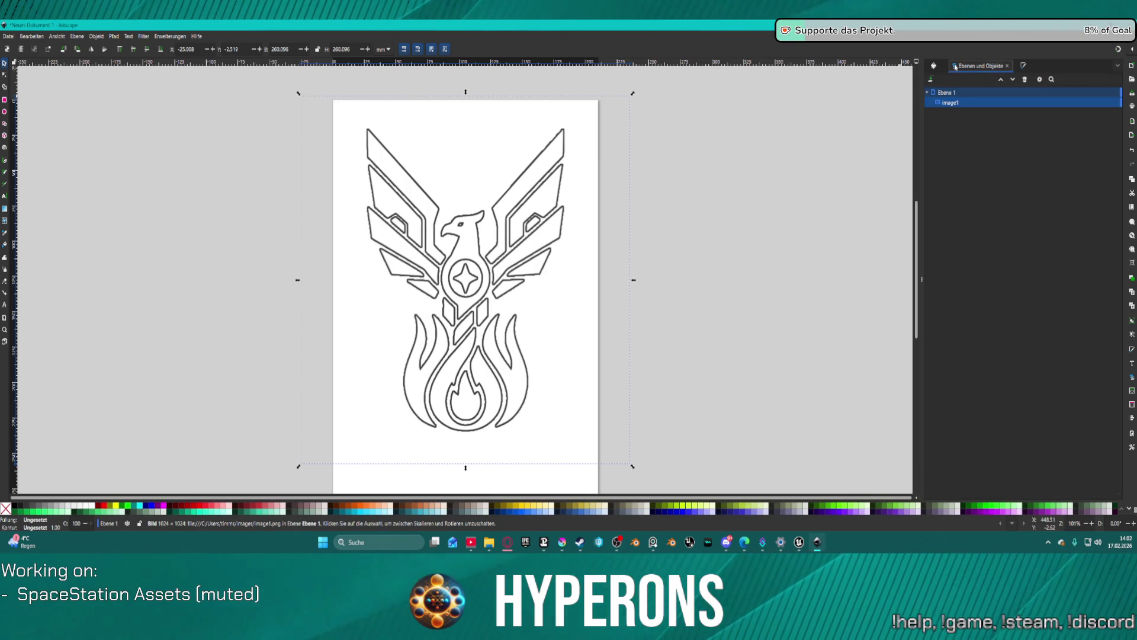
pyautogui.click(959, 105)
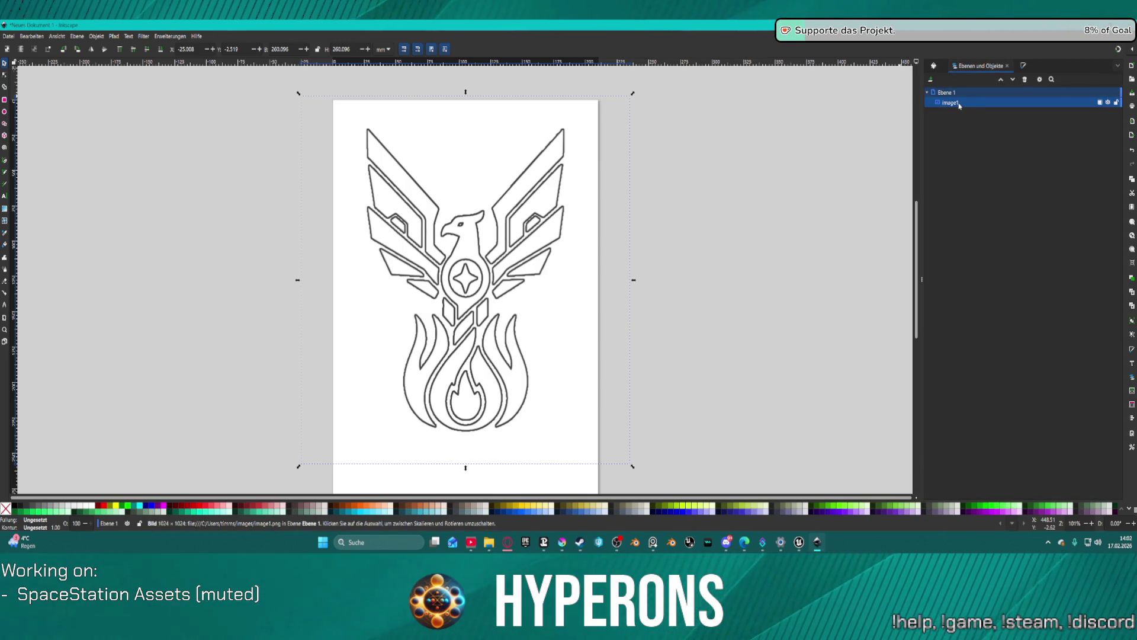
pyautogui.rightClick(960, 105)
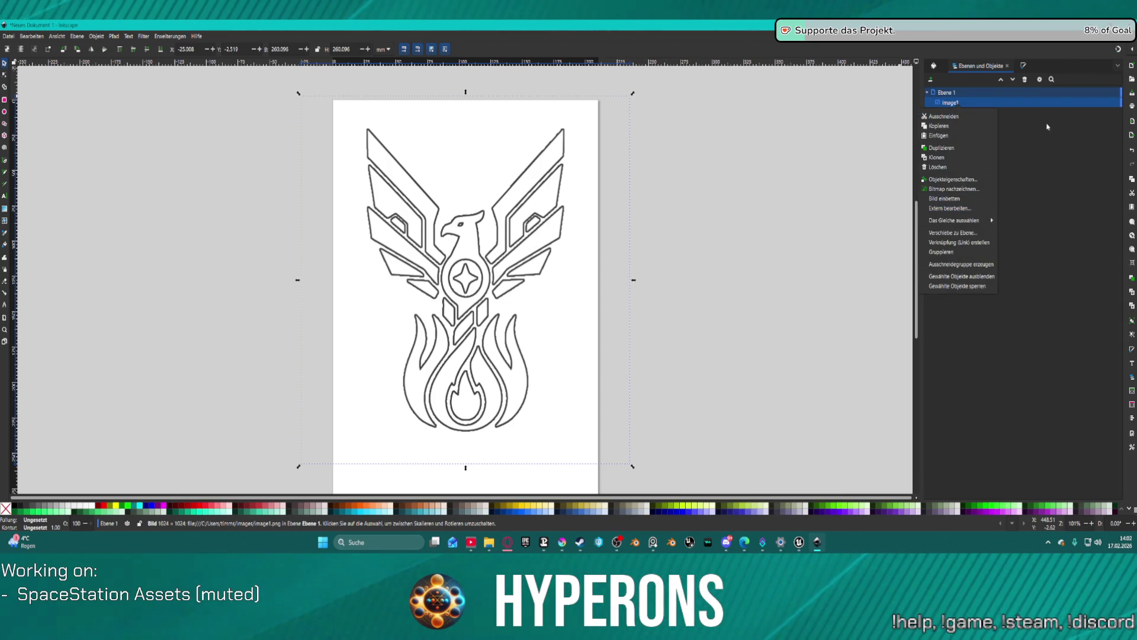
pyautogui.click(934, 67)
pyautogui.click(934, 66)
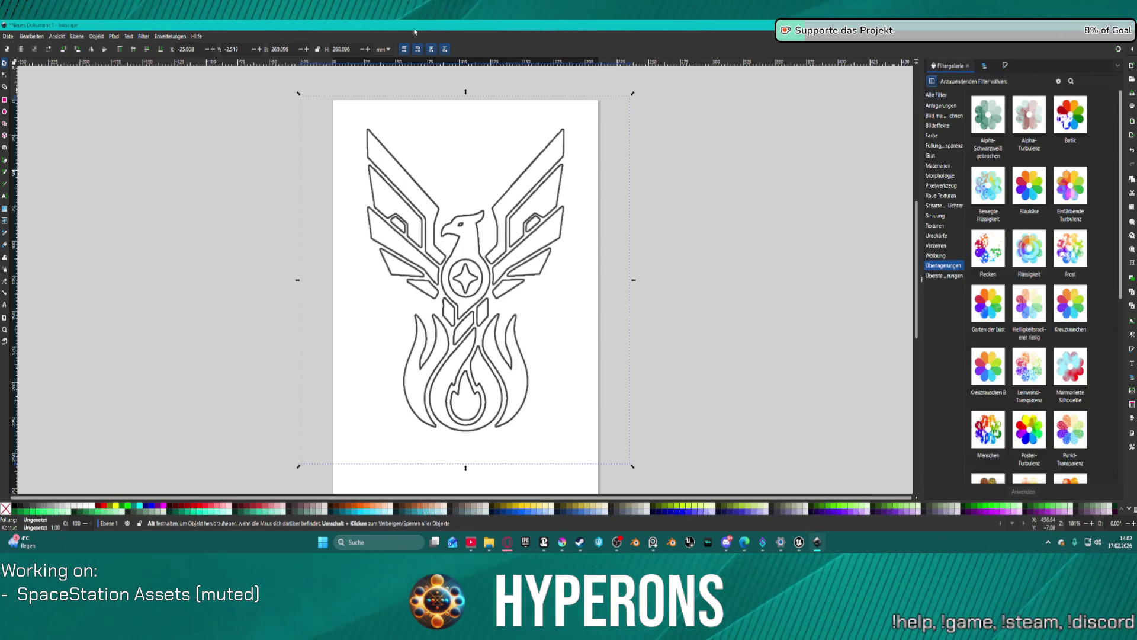
# Step: Reopen Fill and Stroke and cycle the dock through stroke, layers and Filter Gallery tabs
pyautogui.click(106, 38)
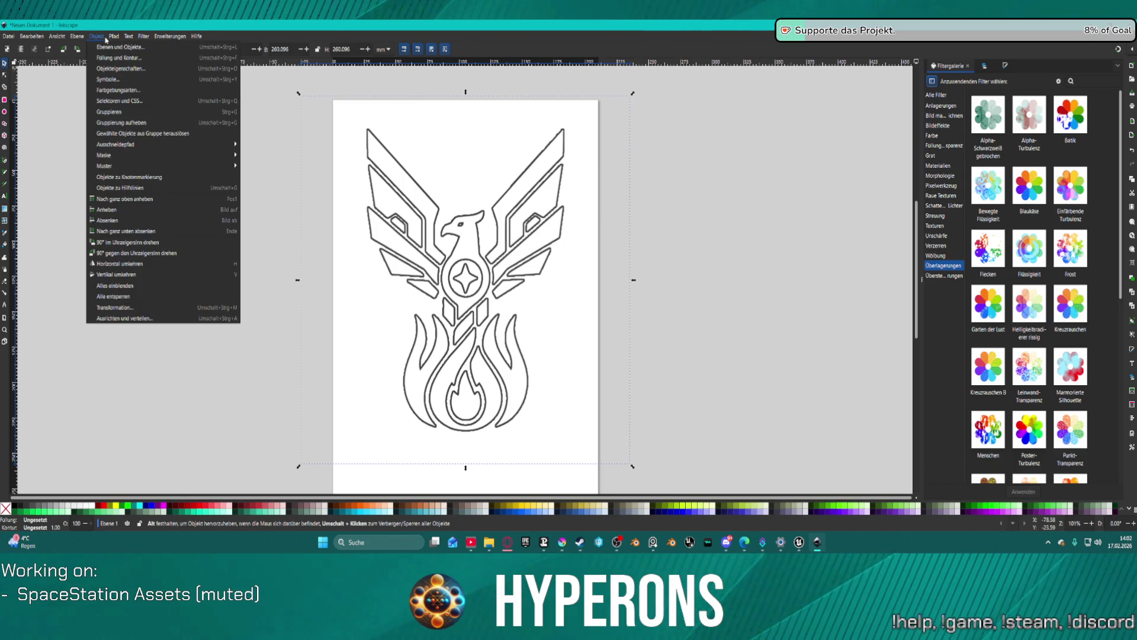
pyautogui.click(119, 59)
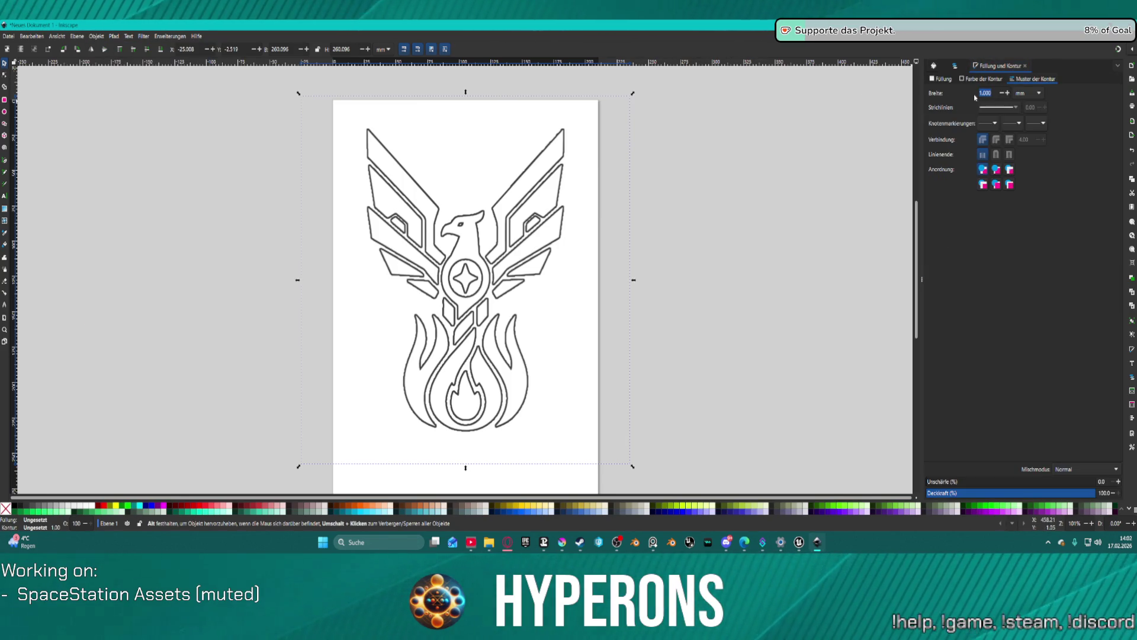
pyautogui.click(984, 77)
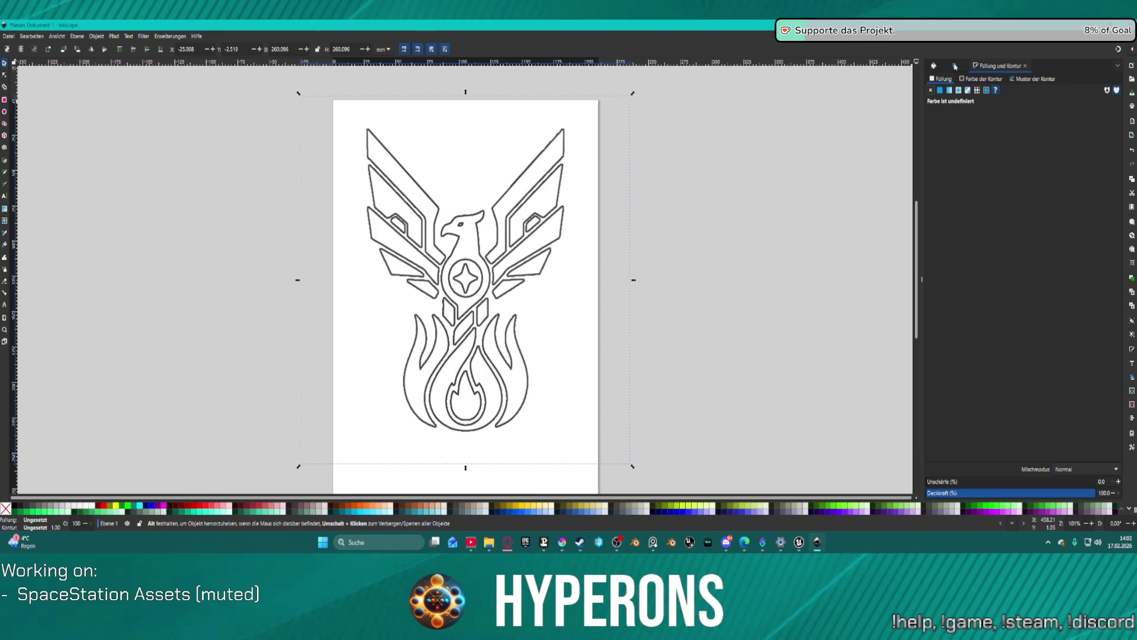
pyautogui.click(955, 66)
pyautogui.click(933, 66)
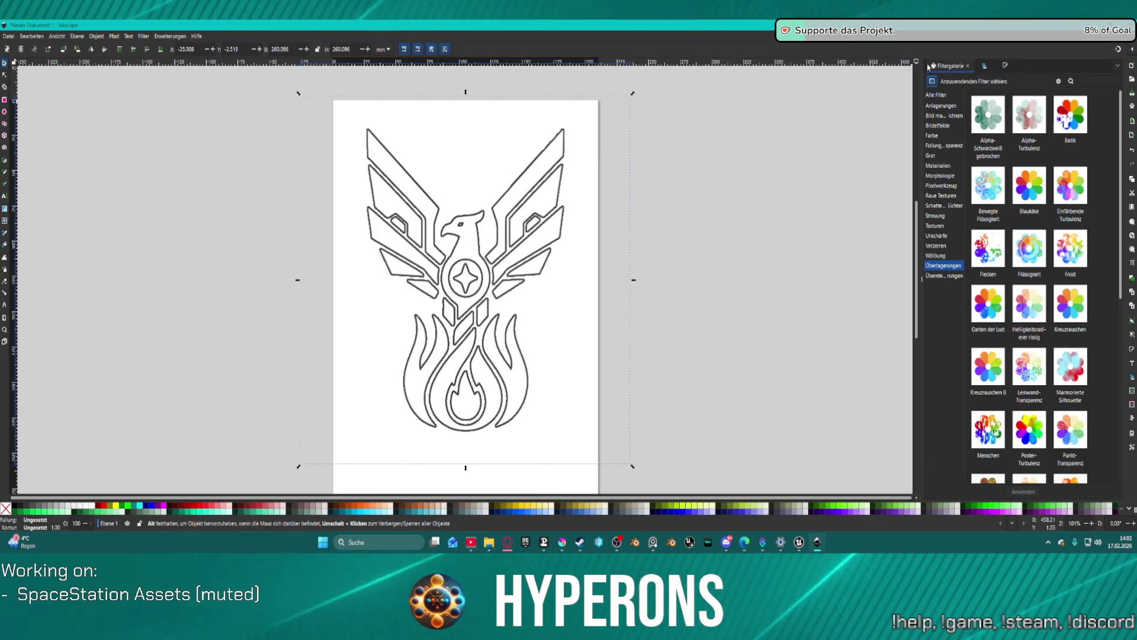
# Step: Browse the Objekt, Ebene, Filter and Erweiterungen menus without choosing any command
pyautogui.click(105, 37)
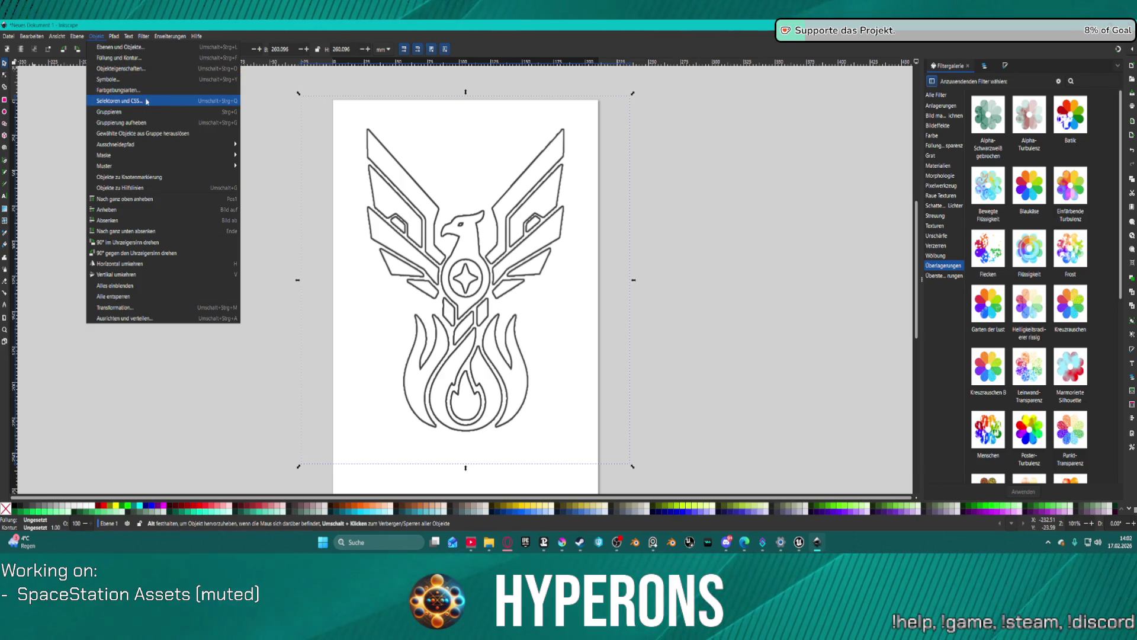
pyautogui.moveTo(169, 166)
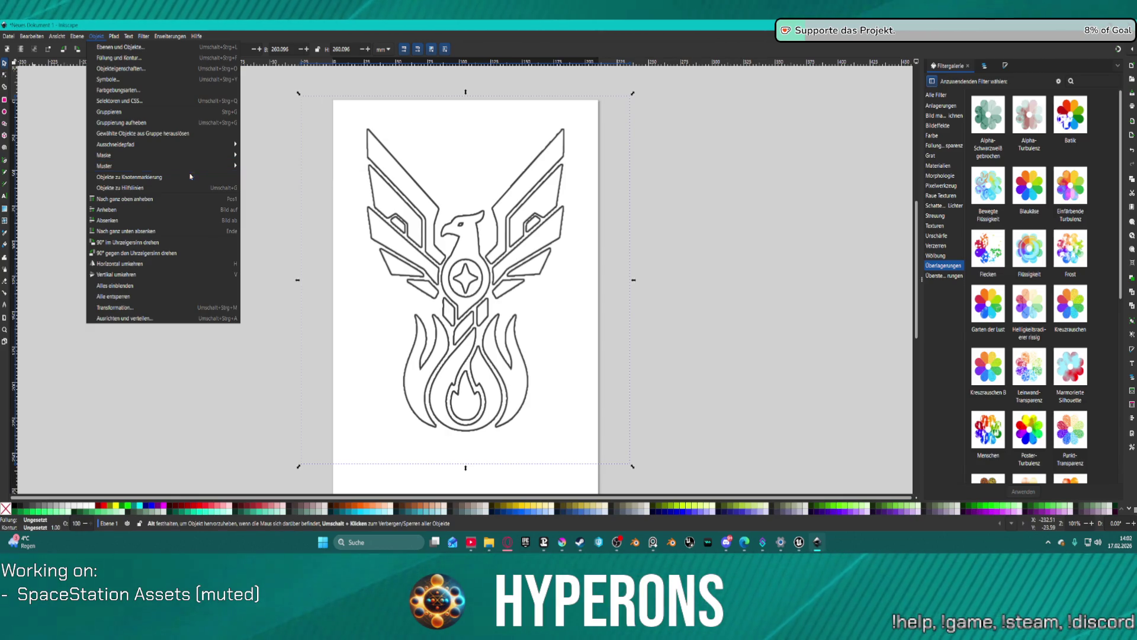
pyautogui.moveTo(77, 36)
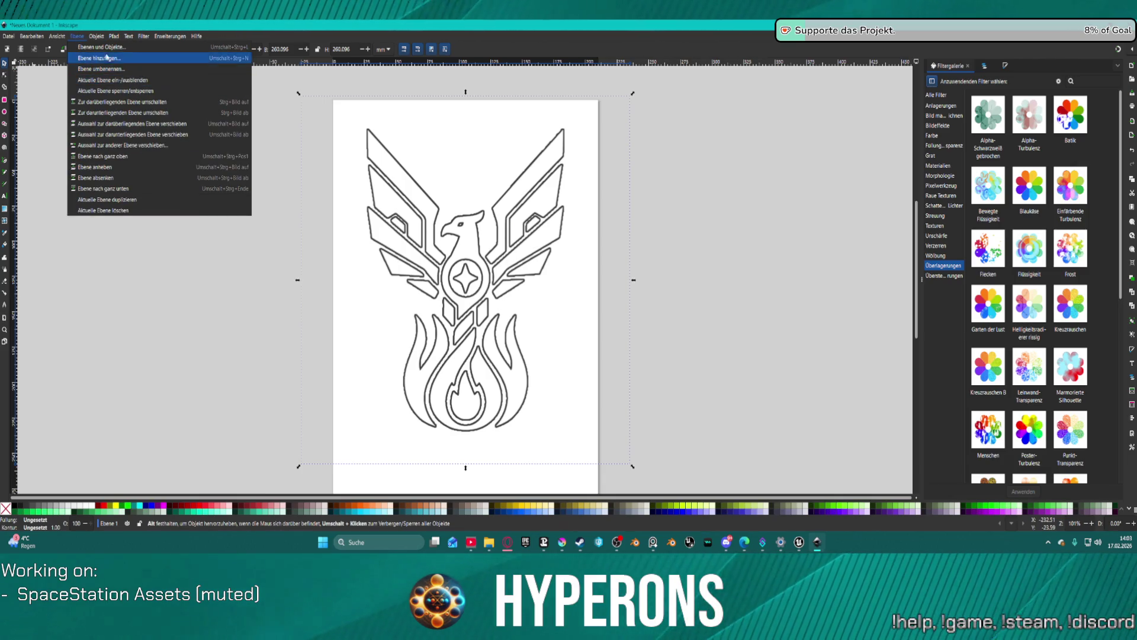
pyautogui.moveTo(28, 37)
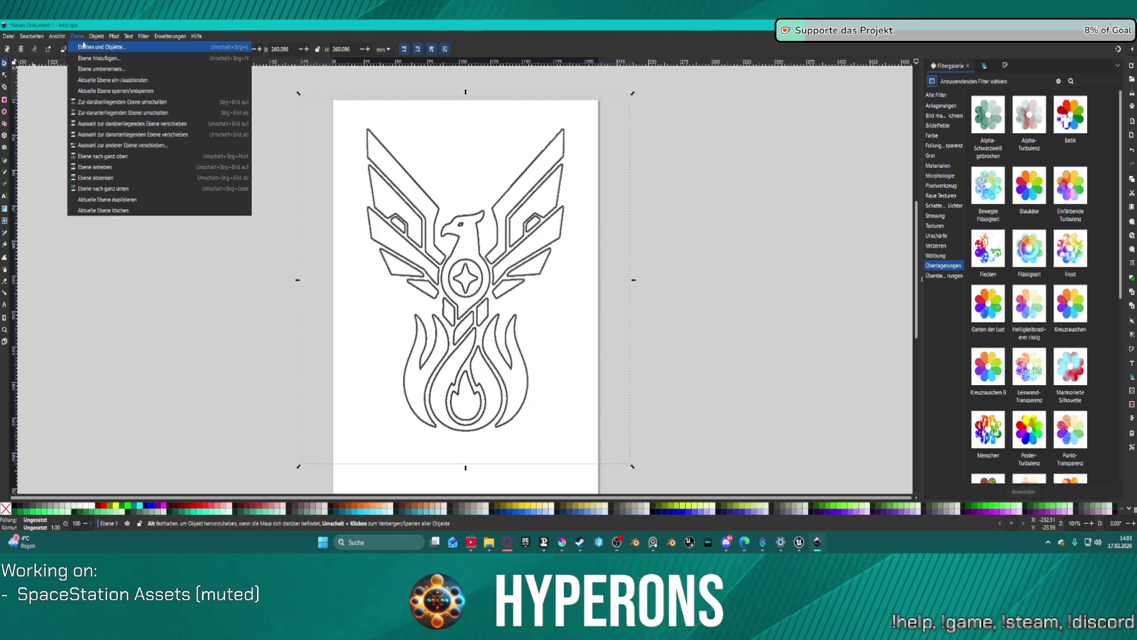
pyautogui.moveTo(146, 36)
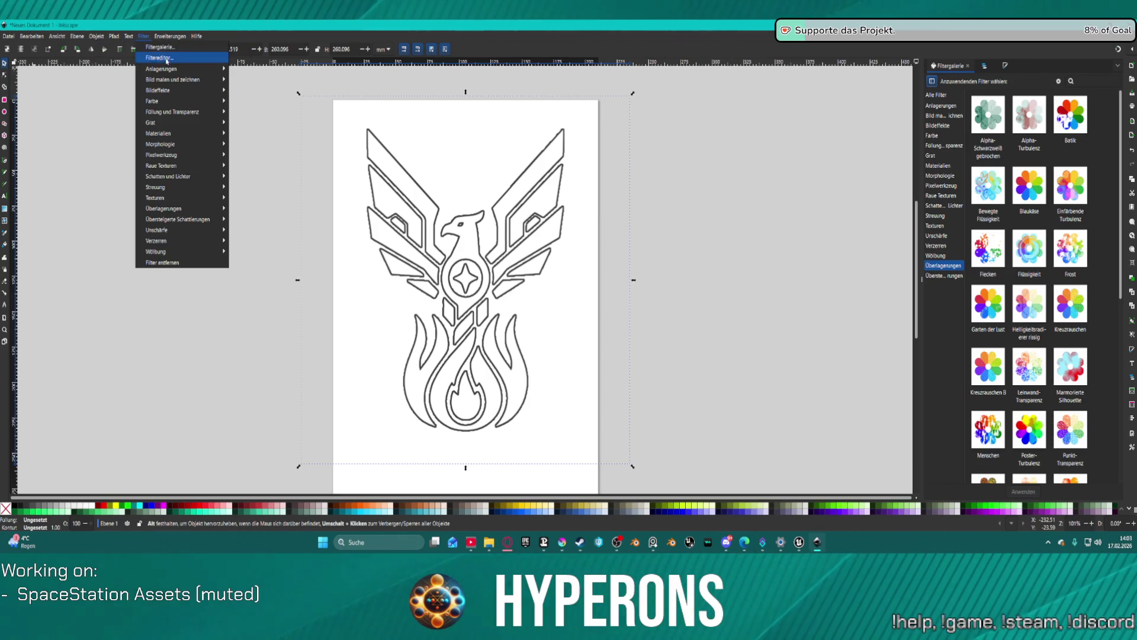
pyautogui.moveTo(184, 116)
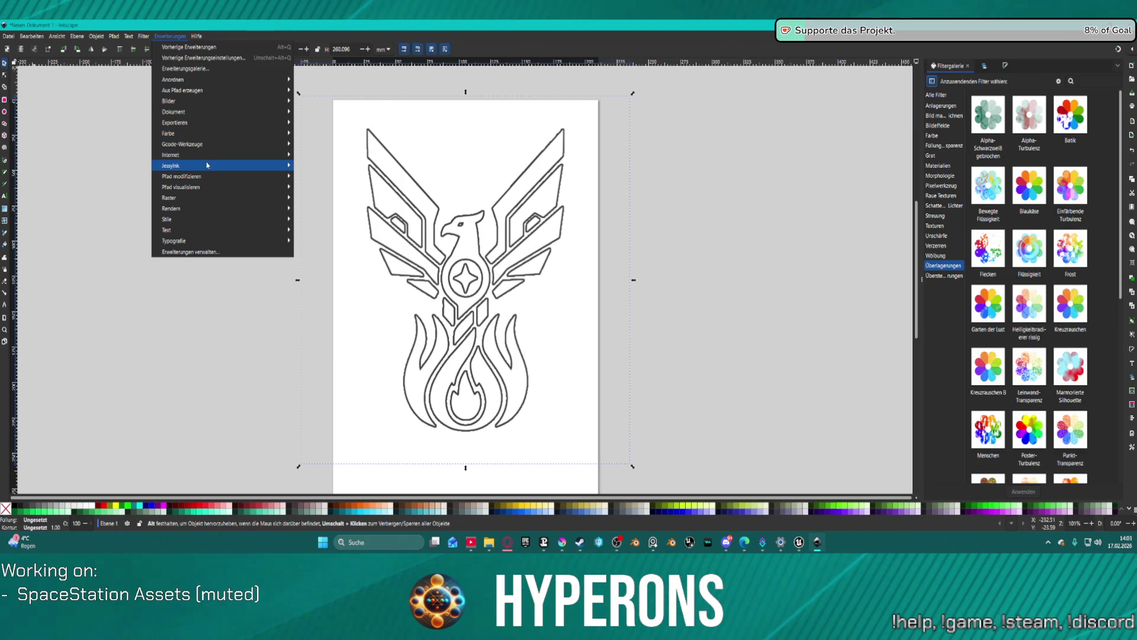
pyautogui.moveTo(218, 176)
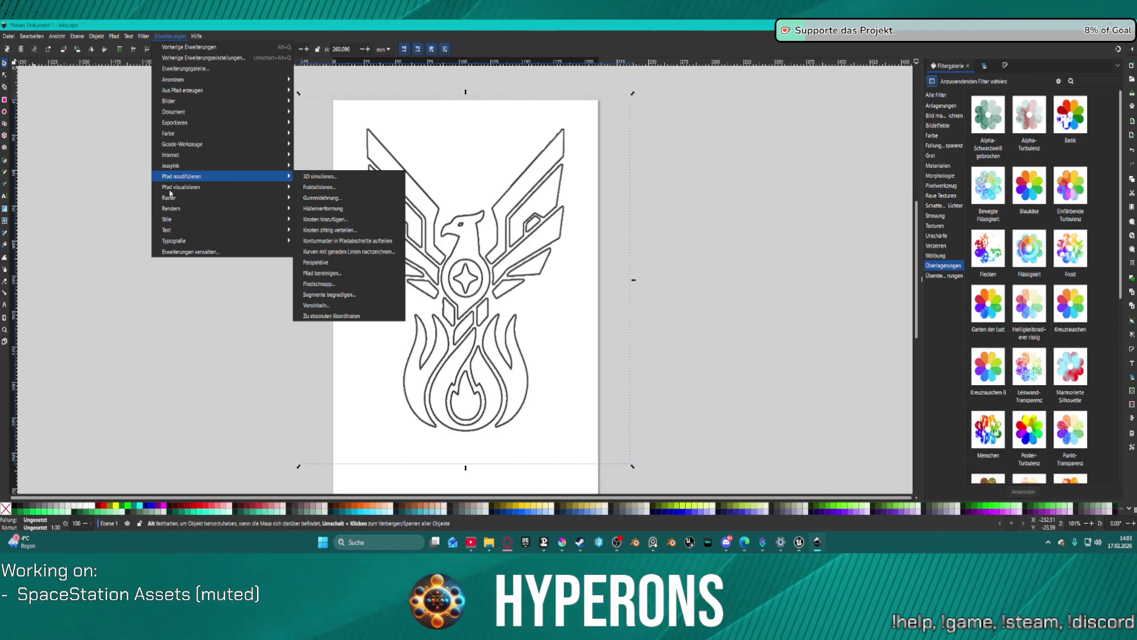
pyautogui.moveTo(181, 204)
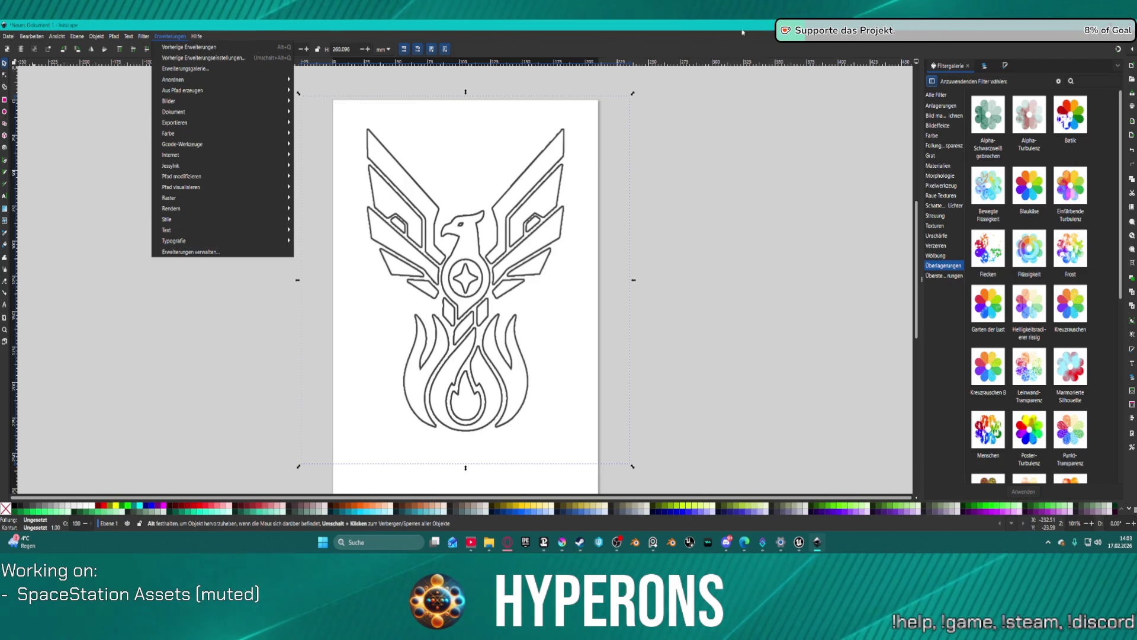
# Step: Close the phoenix document with Ctrl+W, choosing 'Schließen, ohne zu speichern'
pyautogui.click(1020, 62)
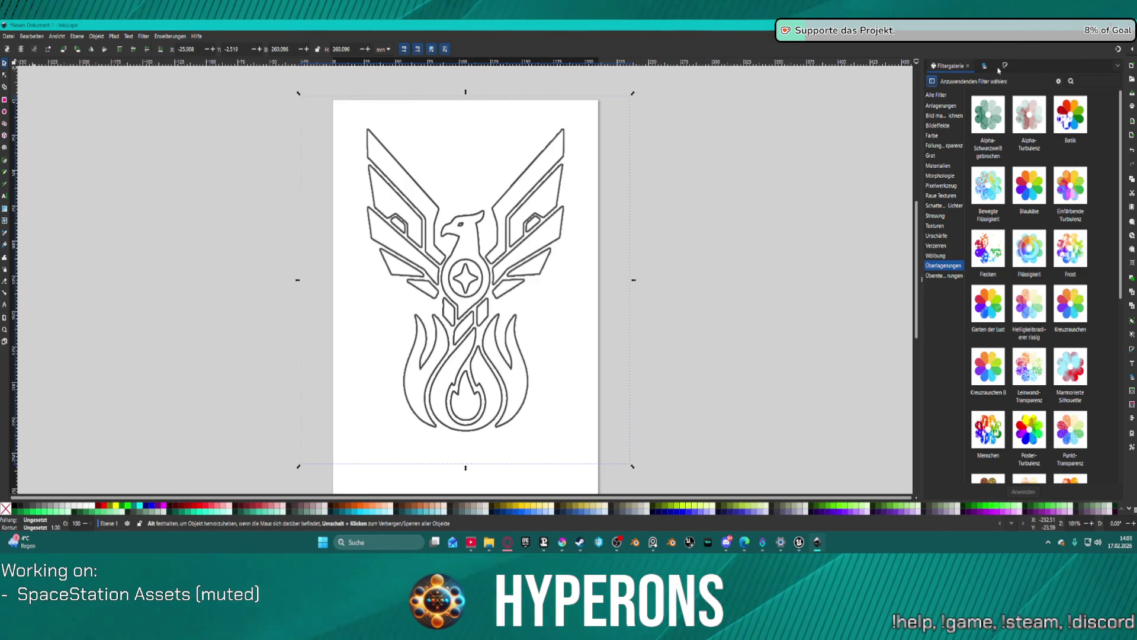
pyautogui.click(1006, 65)
pyautogui.click(954, 66)
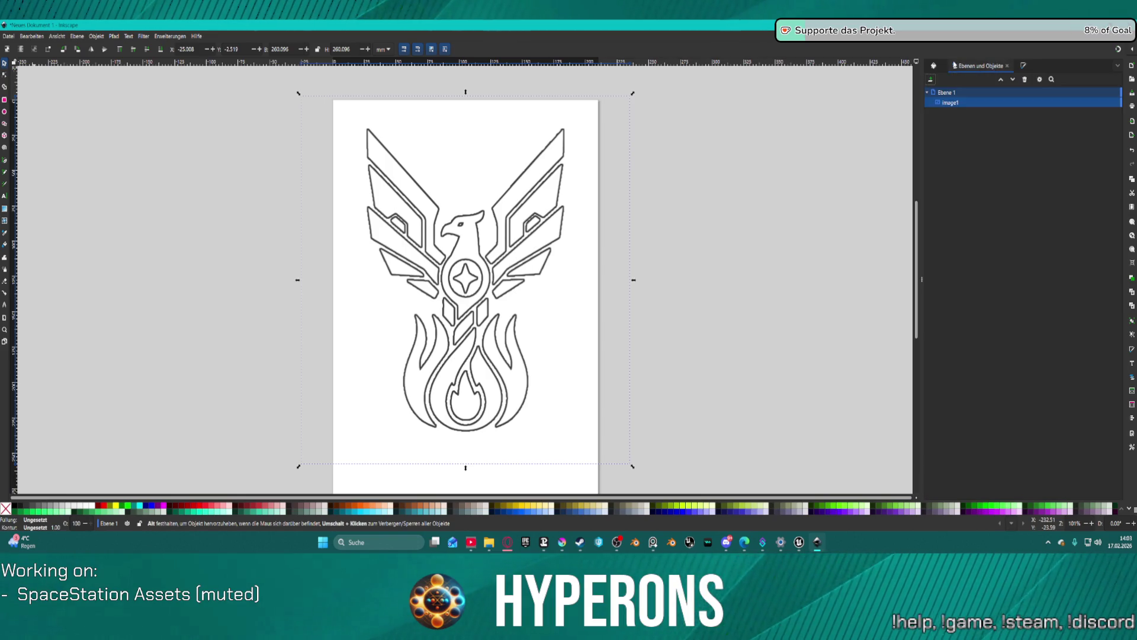
pyautogui.click(938, 67)
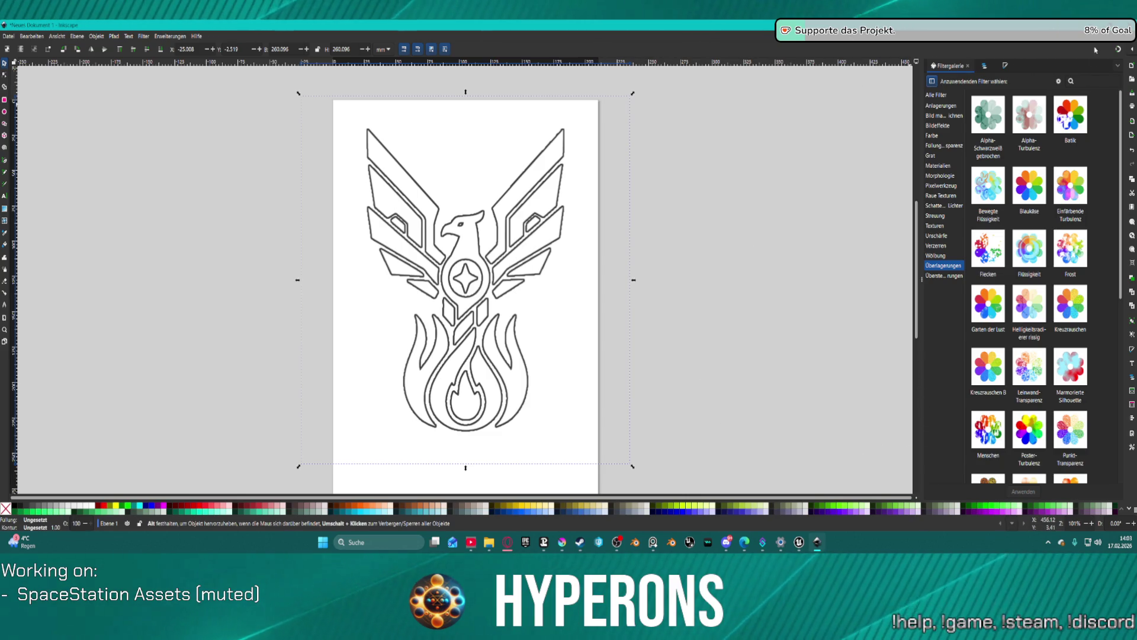
pyautogui.hotkey('ctrl', 'w')
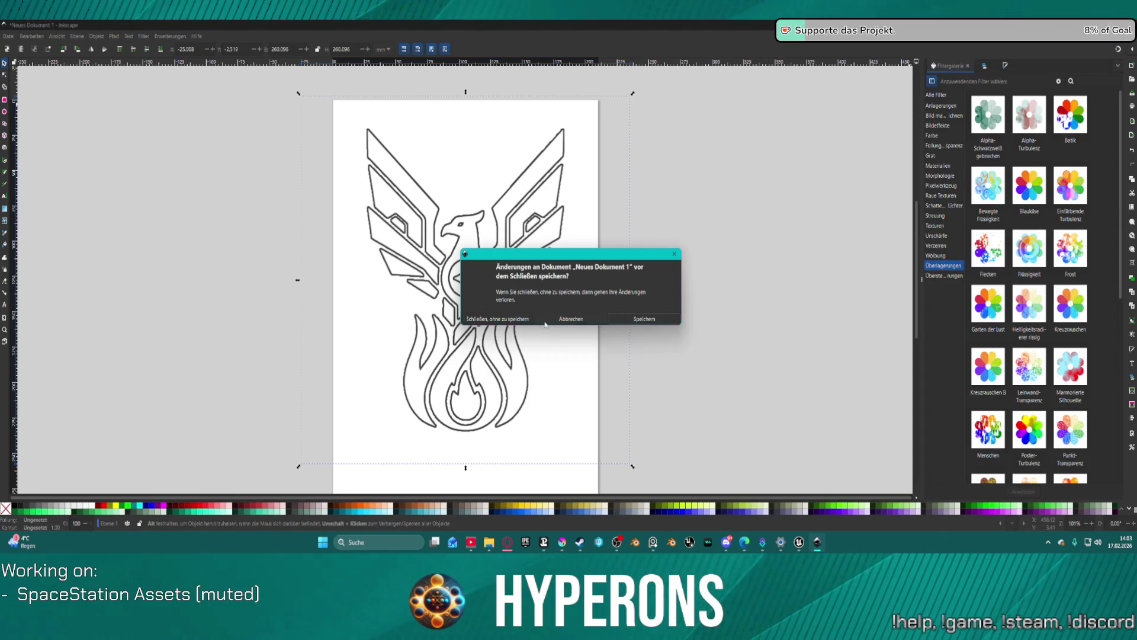
pyautogui.click(508, 320)
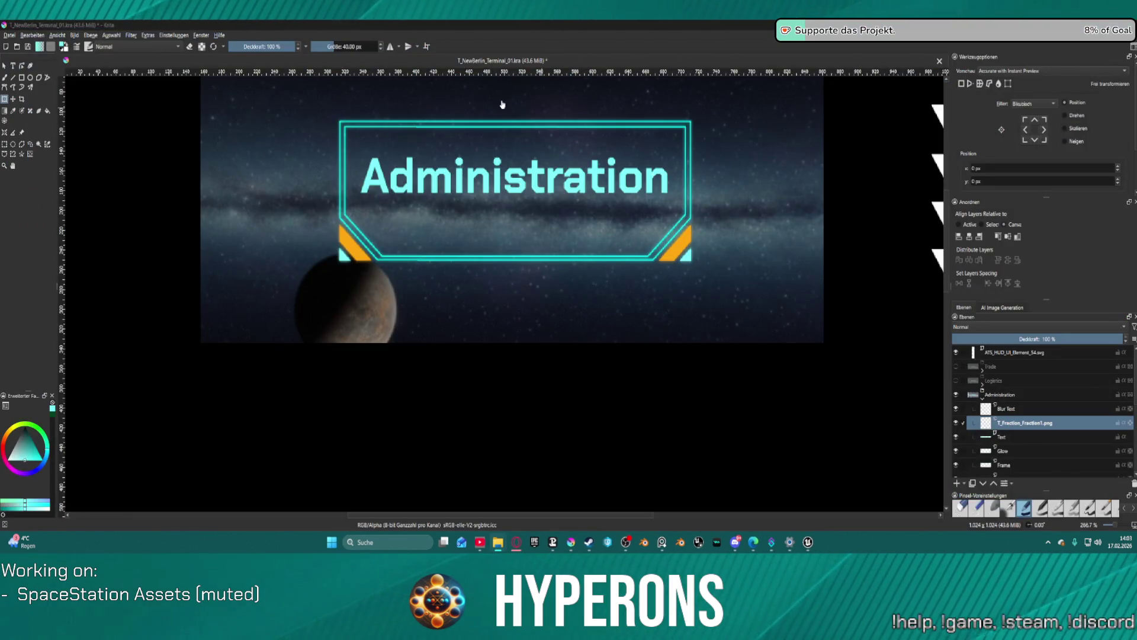
# Step: Drop the phoenix PNG onto the Krita canvas as a new layer and fit the page in view
pyautogui.moveTo(781, 213)
pyautogui.mouseDown()
pyautogui.moveTo(732, 177)
pyautogui.moveTo(711, 195)
pyautogui.moveTo(726, 181)
pyautogui.moveTo(741, 192)
pyautogui.mouseUp()
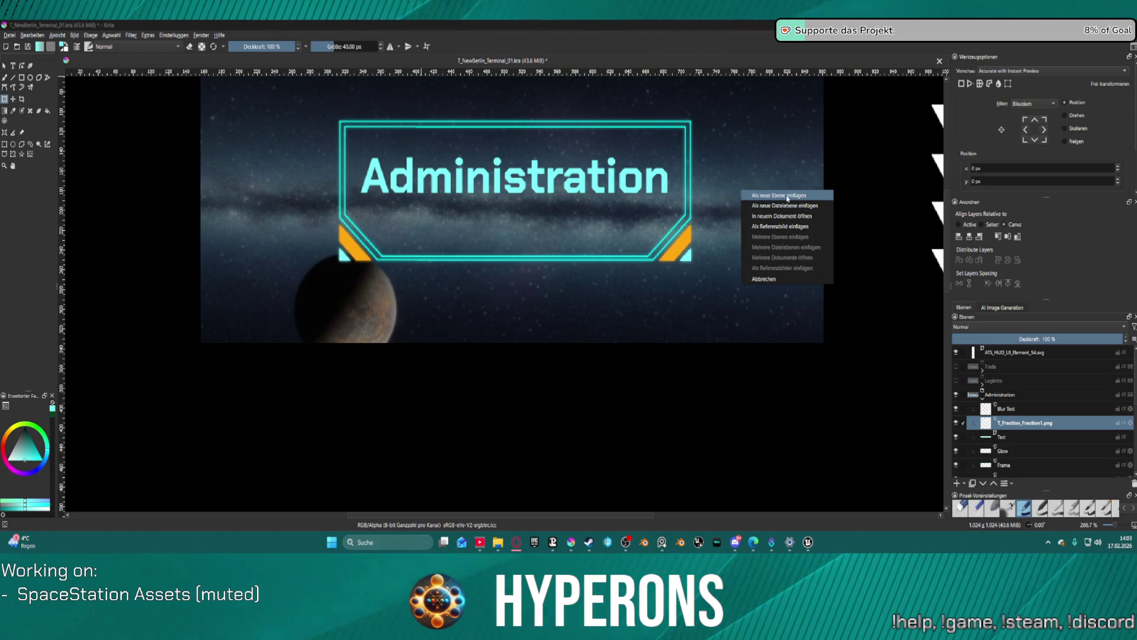
pyautogui.click(787, 197)
pyautogui.press('2')
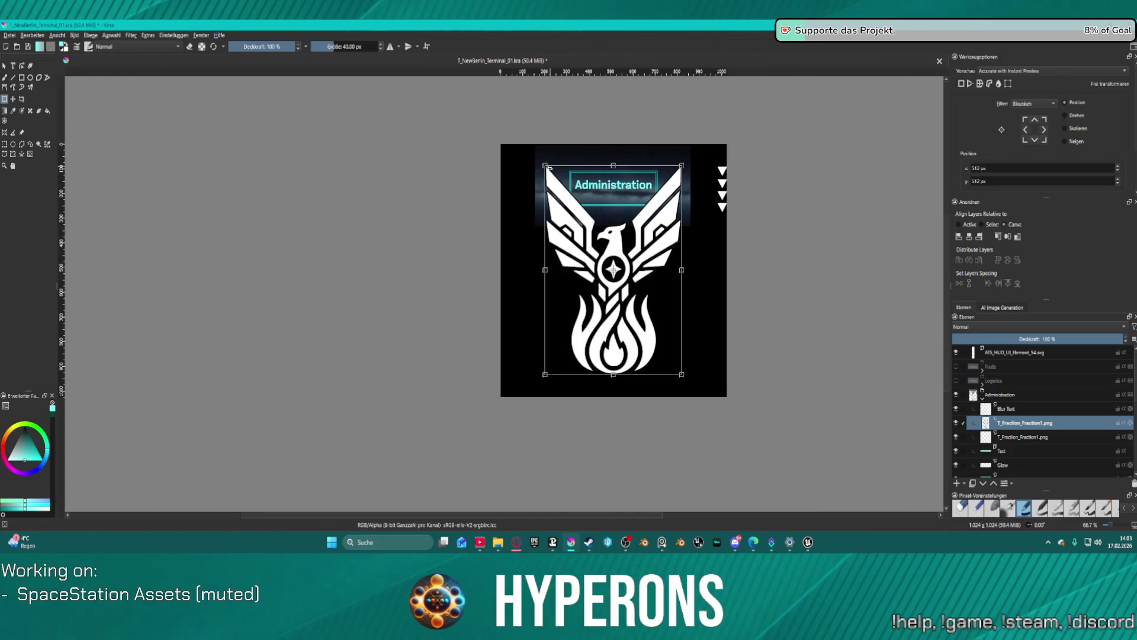
# Step: Shrink the phoenix to a small emblem beside the Administration banner, at about 779 × 174 px
pyautogui.moveTo(544, 164); pyautogui.dragTo(673, 347)
pyautogui.scroll(6, 671, 346)
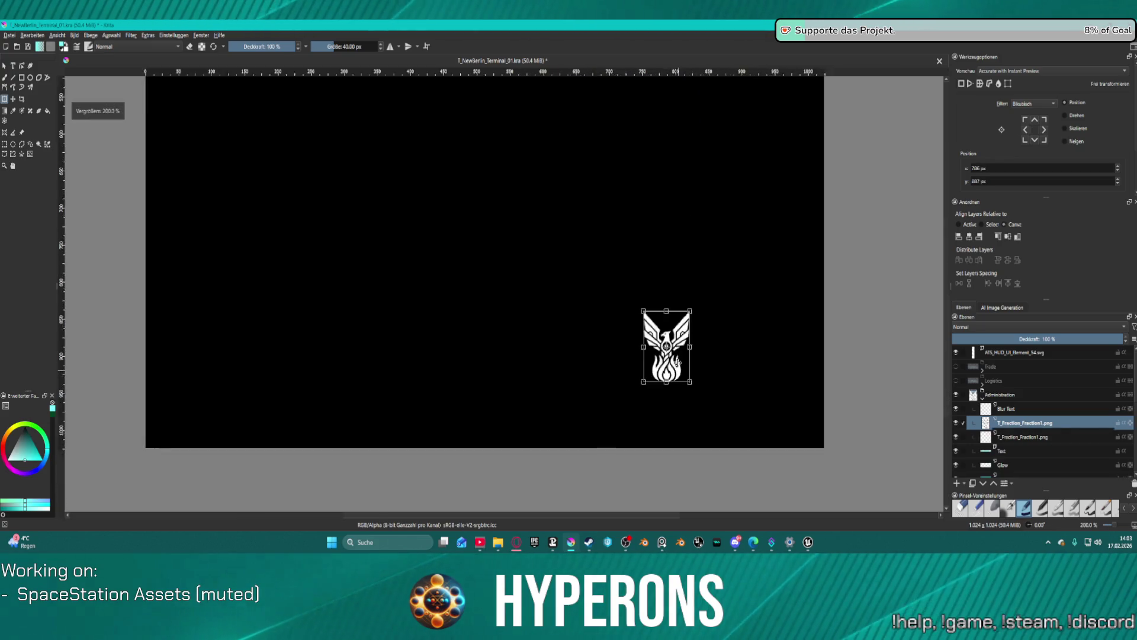
pyautogui.scroll(-3, 666, 337)
pyautogui.moveTo(662, 318)
pyautogui.mouseDown()
pyautogui.moveTo(672, 178)
pyautogui.moveTo(658, 95)
pyautogui.moveTo(640, 151)
pyautogui.mouseUp()
pyautogui.moveTo(713, 117); pyautogui.dragTo(682, 315)
pyautogui.scroll(-5, 682, 315)
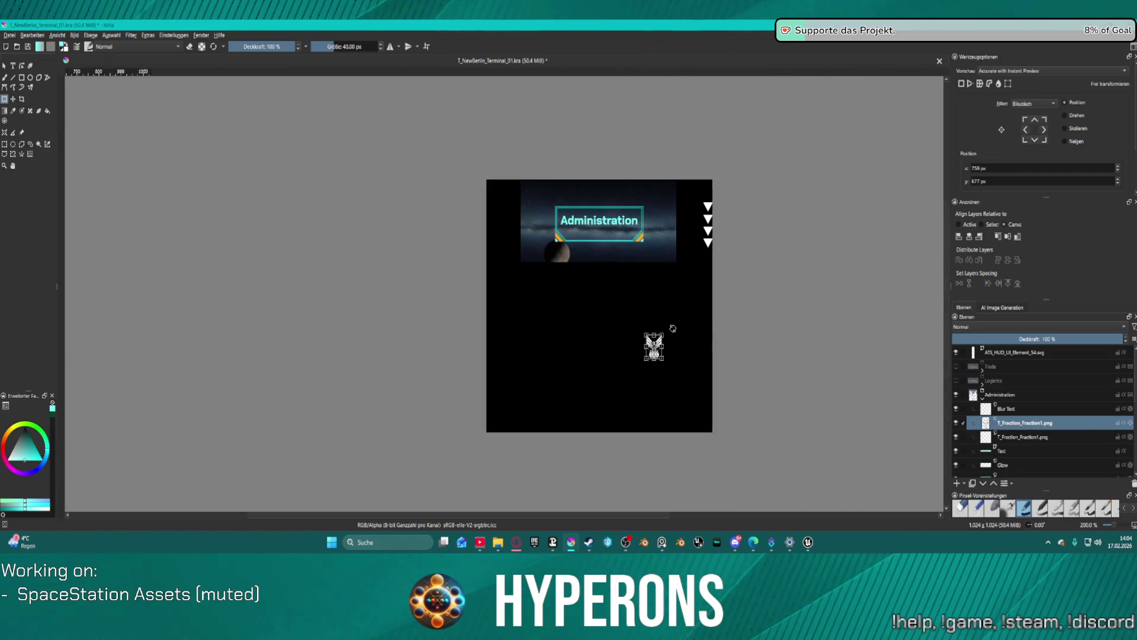
pyautogui.scroll(4, 654, 327)
pyautogui.moveTo(656, 353)
pyautogui.mouseDown()
pyautogui.moveTo(659, 86)
pyautogui.moveTo(668, 92)
pyautogui.mouseUp()
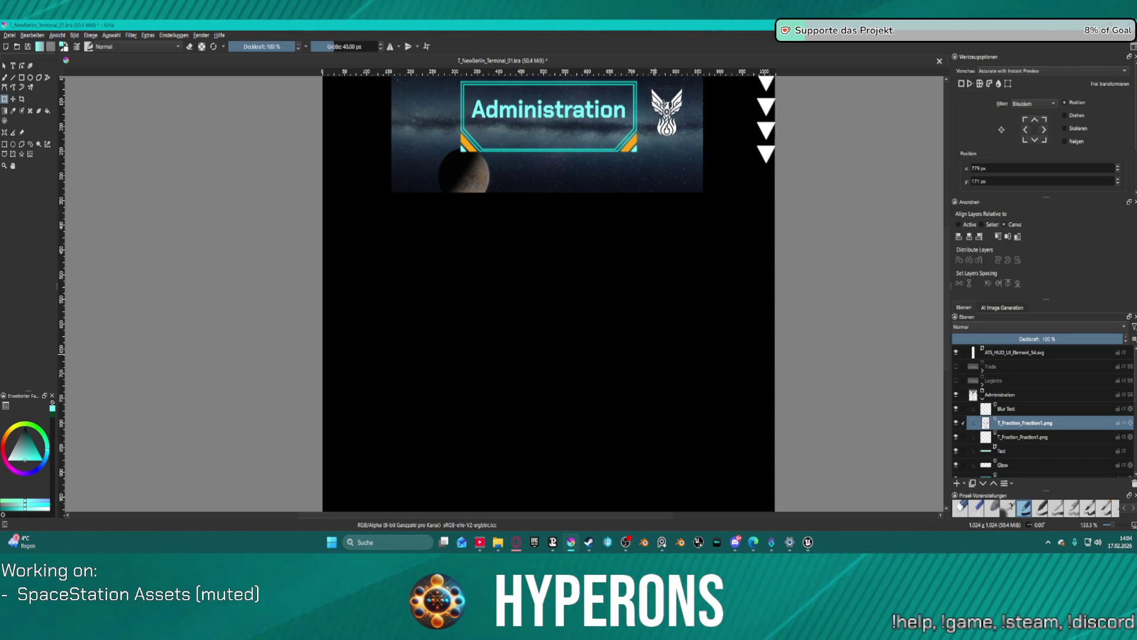
pyautogui.moveTo(844, 127)
pyautogui.mouseDown()
pyautogui.moveTo(856, 191)
pyautogui.moveTo(827, 157)
pyautogui.mouseUp()
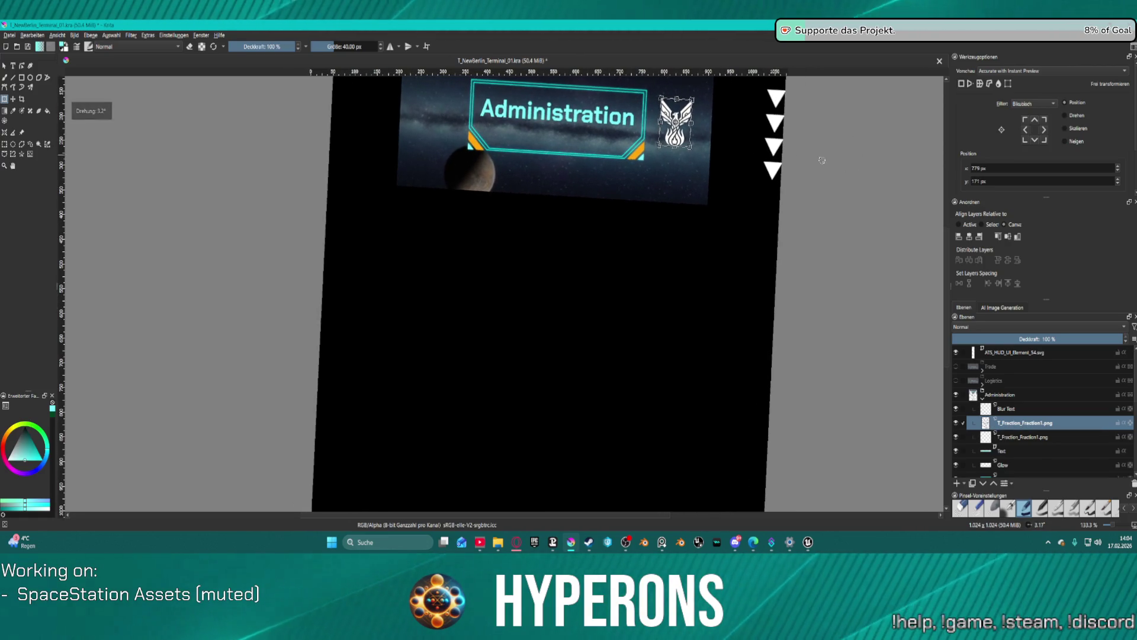
pyautogui.hotkey('ctrl', 'z')
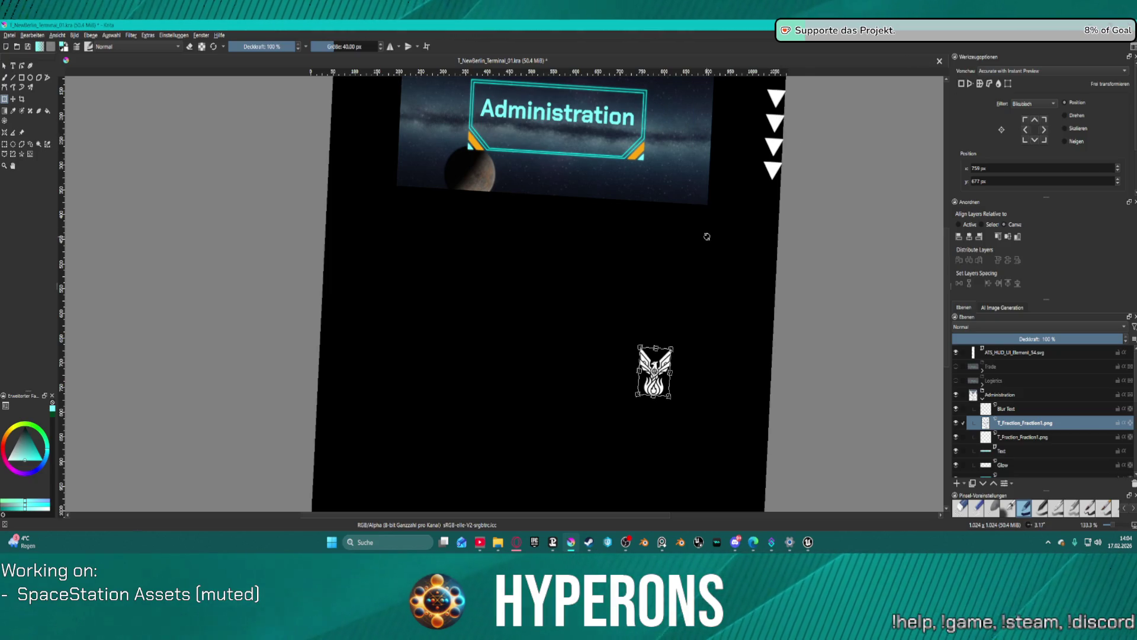
pyautogui.moveTo(652, 452)
pyautogui.mouseDown()
pyautogui.moveTo(673, 187)
pyautogui.moveTo(672, 211)
pyautogui.mouseUp()
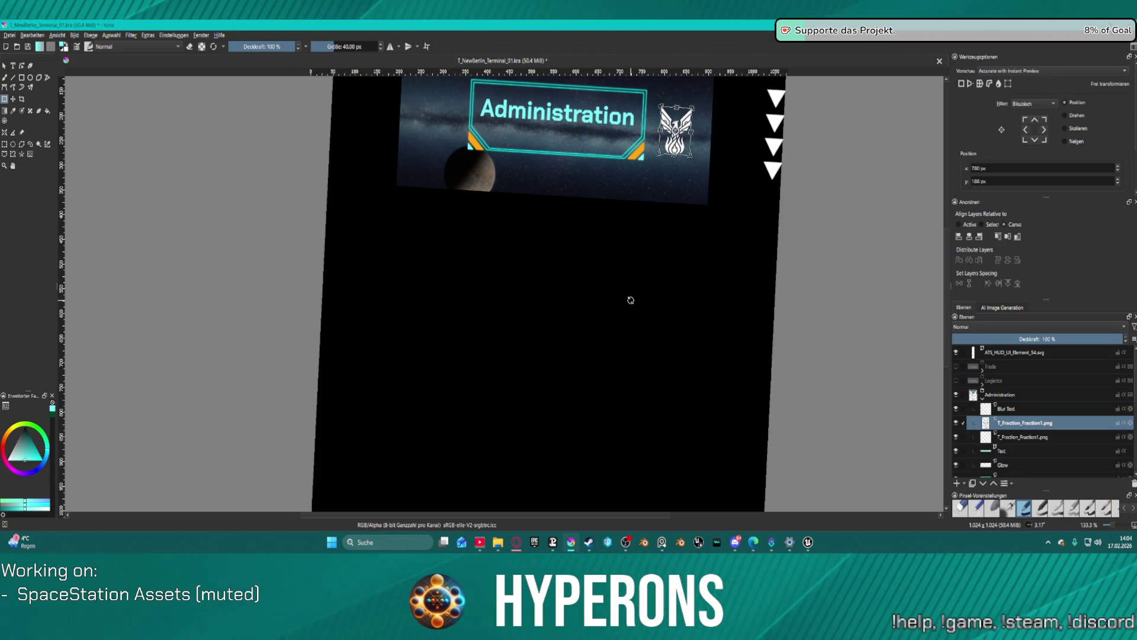
pyautogui.moveTo(631, 300)
pyautogui.mouseDown()
pyautogui.moveTo(630, 287)
pyautogui.moveTo(770, 190)
pyautogui.moveTo(622, 145)
pyautogui.moveTo(720, 391)
pyautogui.moveTo(593, 173)
pyautogui.moveTo(679, 289)
pyautogui.moveTo(679, 273)
pyautogui.mouseUp()
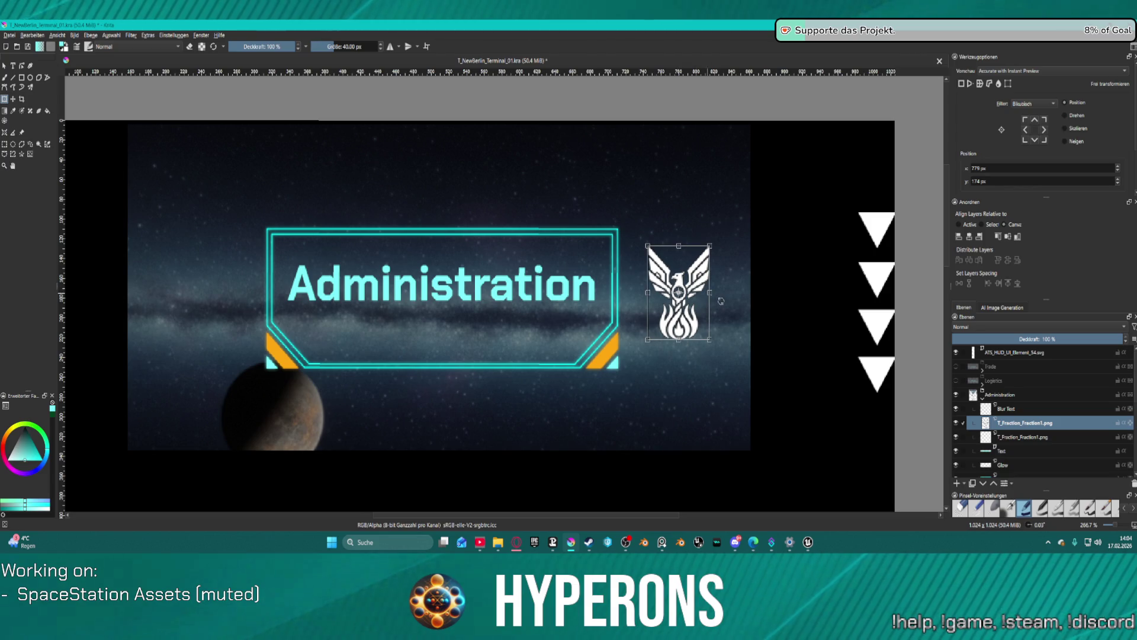
# Step: Apply the emblem transform, duplicate its layer, and delete the surplus copies in the Layers docker
pyautogui.press('Return')
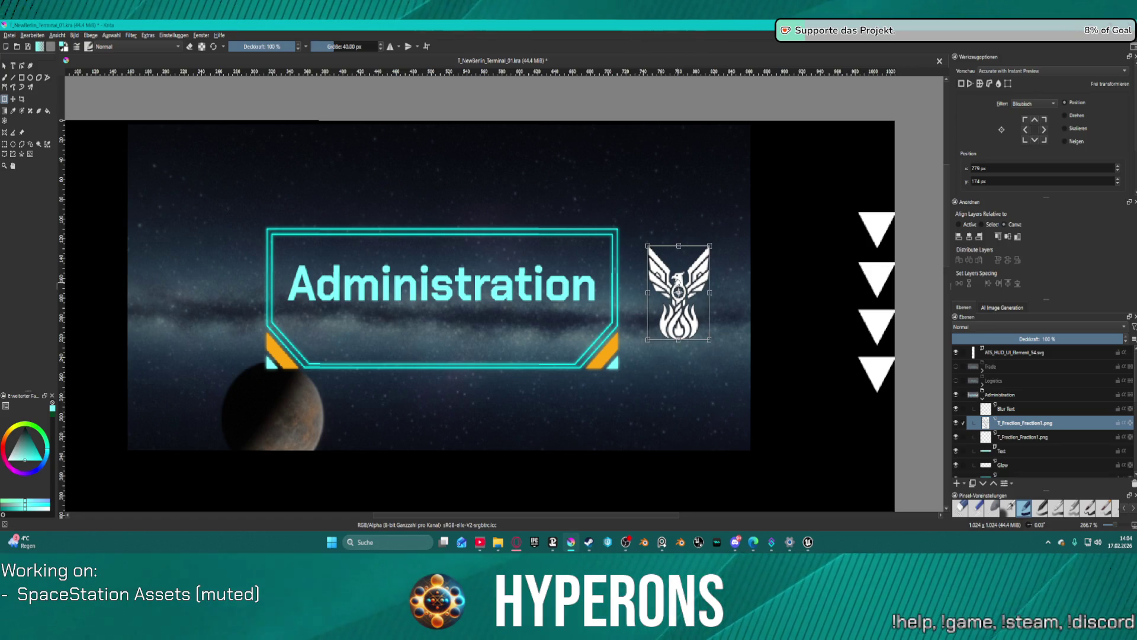
pyautogui.hotkey('ctrl', 'j')
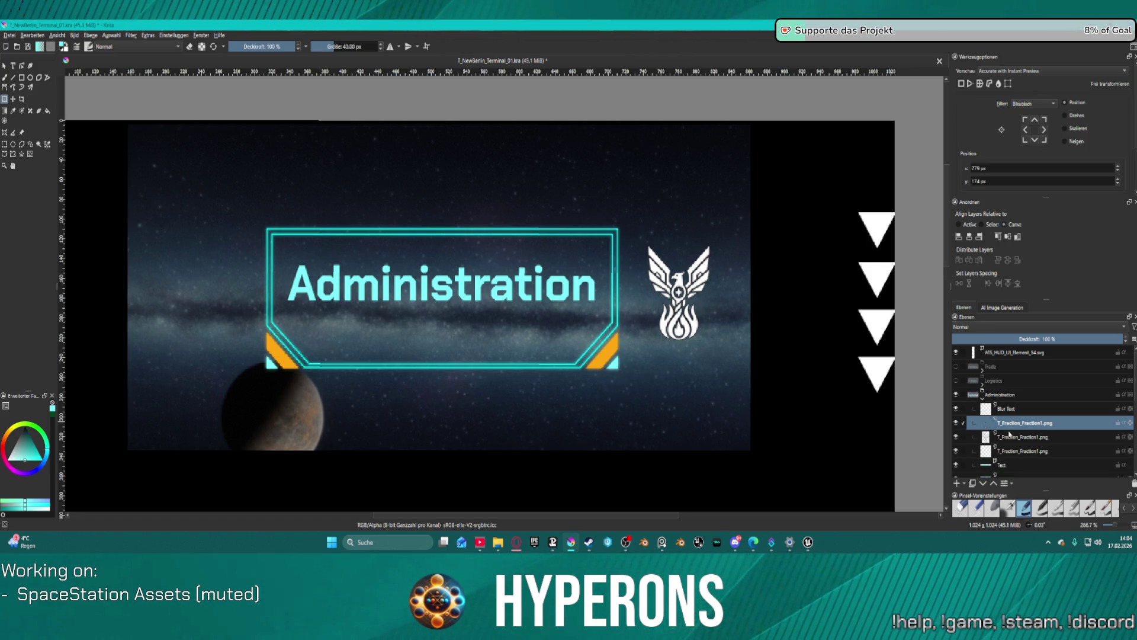
pyautogui.click(1028, 438)
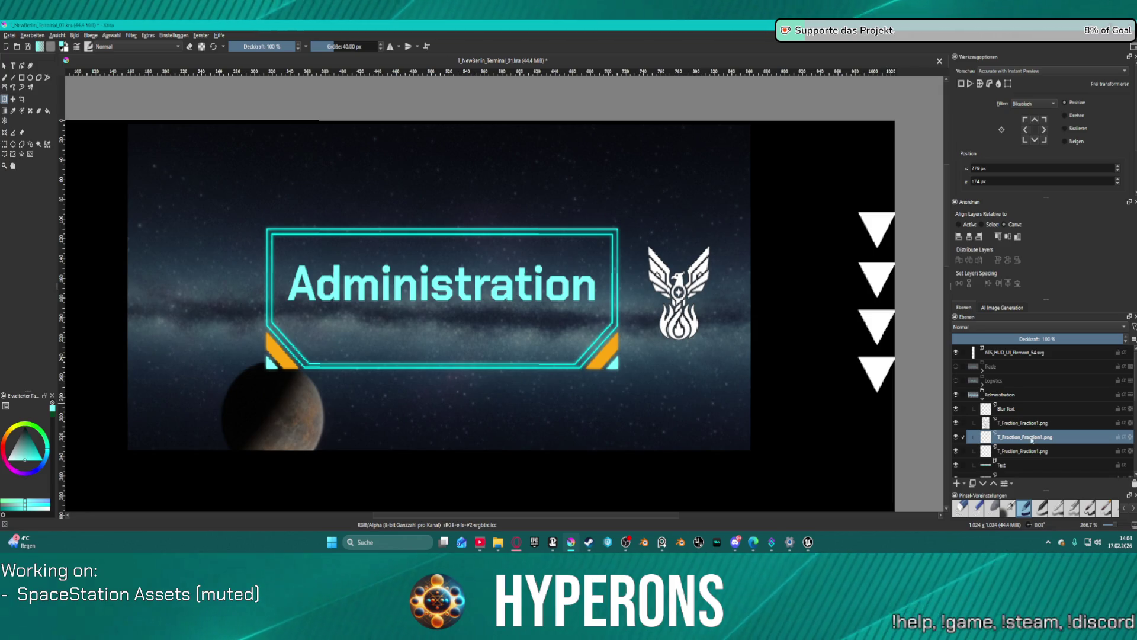
pyautogui.click(1012, 452)
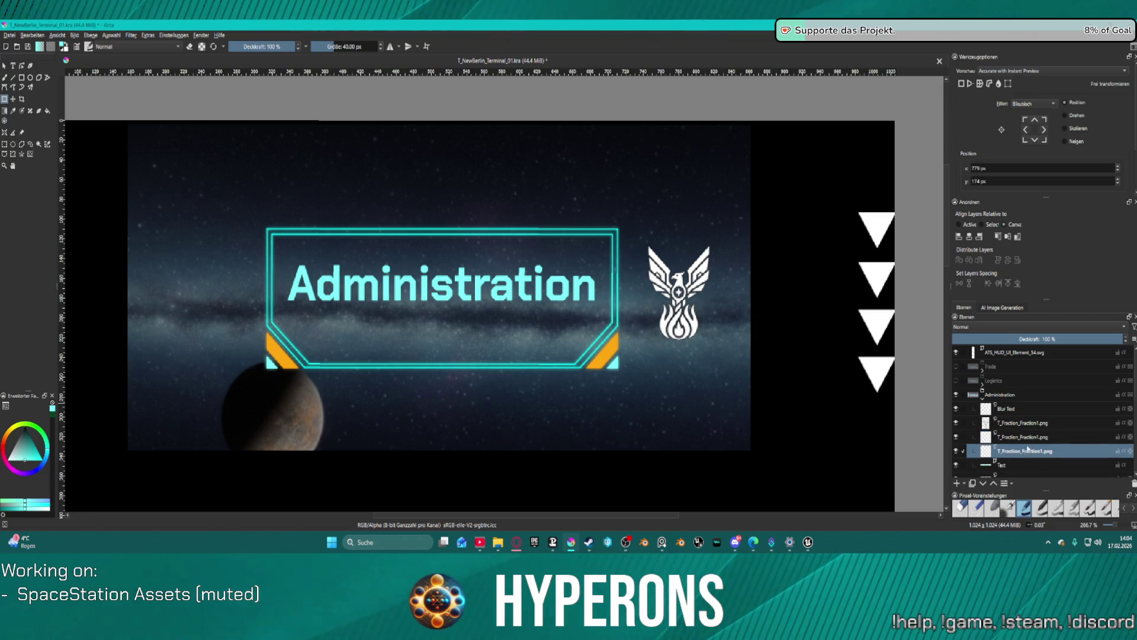
pyautogui.click(1027, 439)
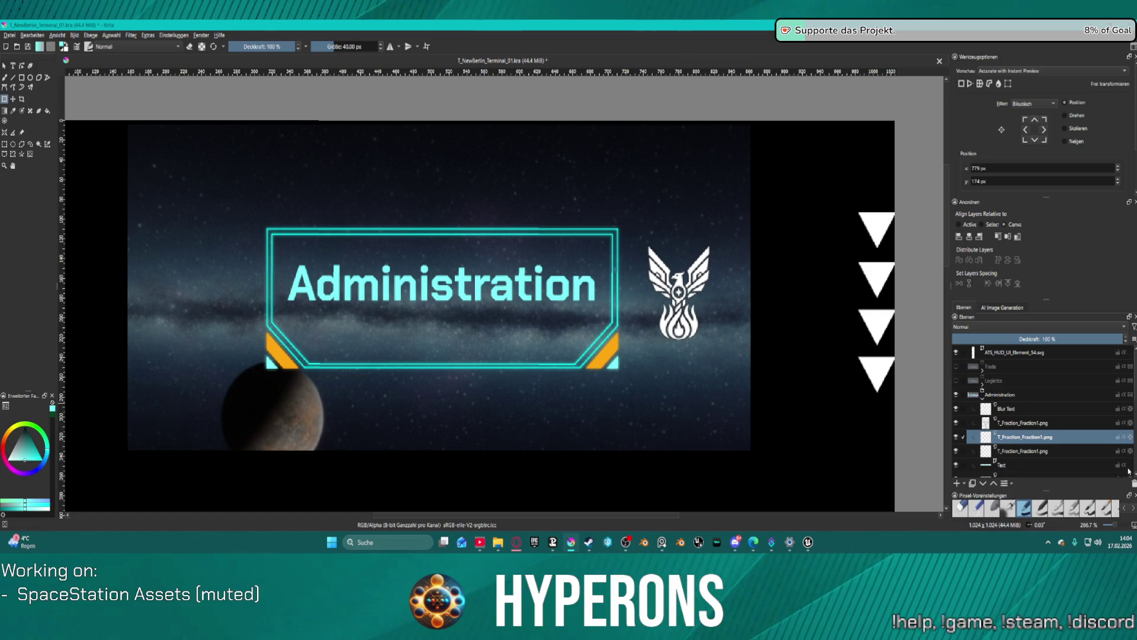
pyautogui.click(1134, 485)
pyautogui.click(1133, 484)
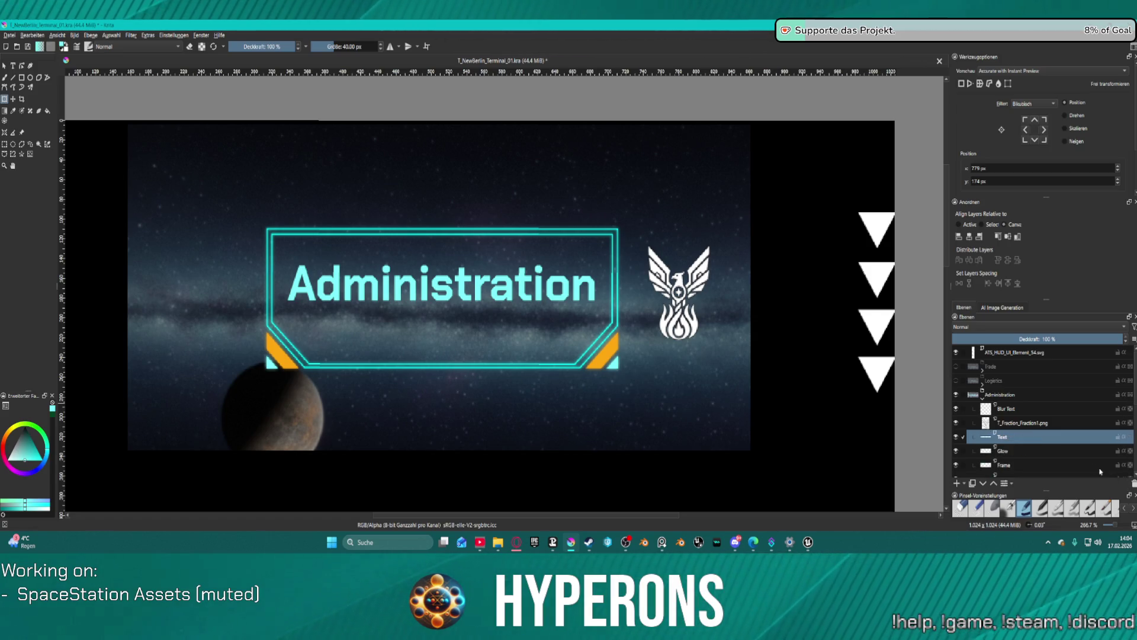
pyautogui.click(1029, 426)
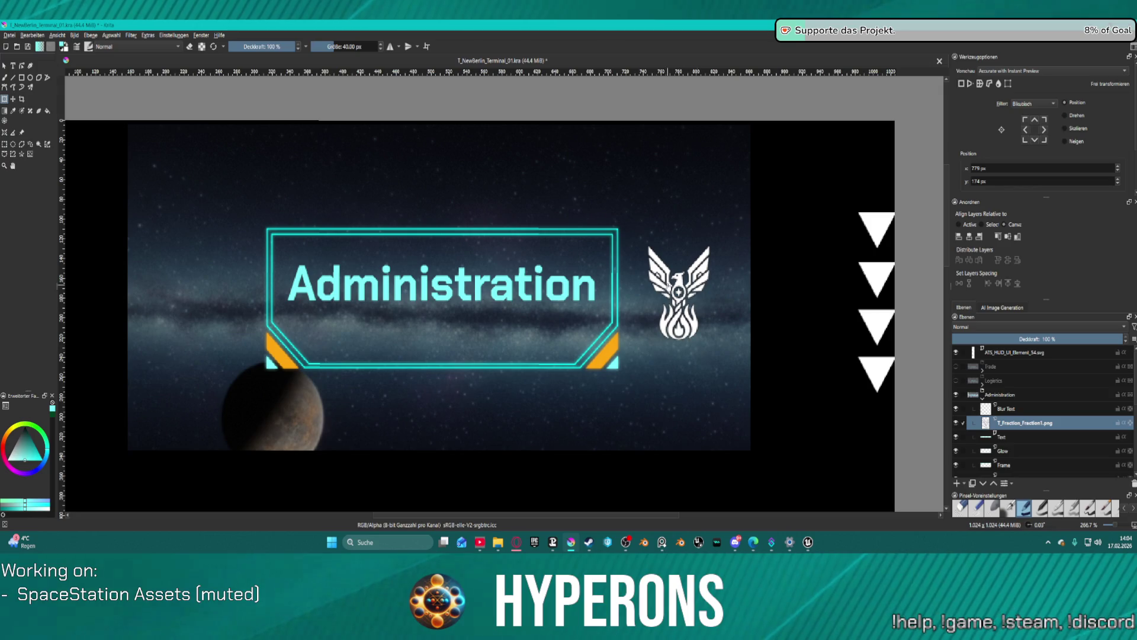
# Step: Duplicate the emblem layer and move the copy left of the frame, at about 243 × 174 px
pyautogui.hotkey('ctrl', 'j')
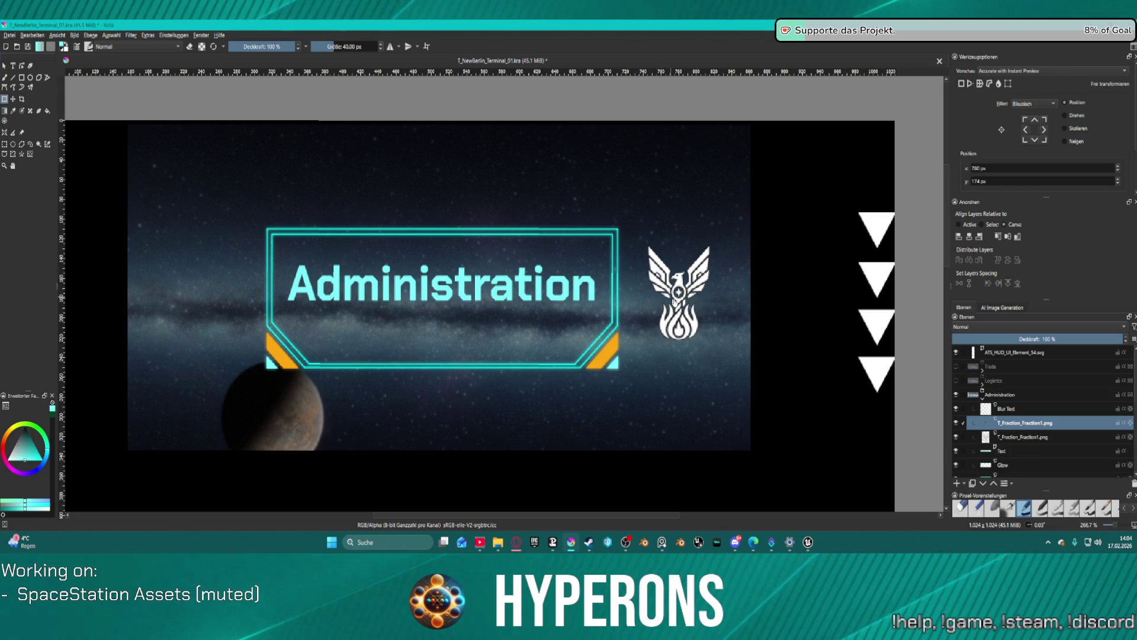
pyautogui.click(656, 274)
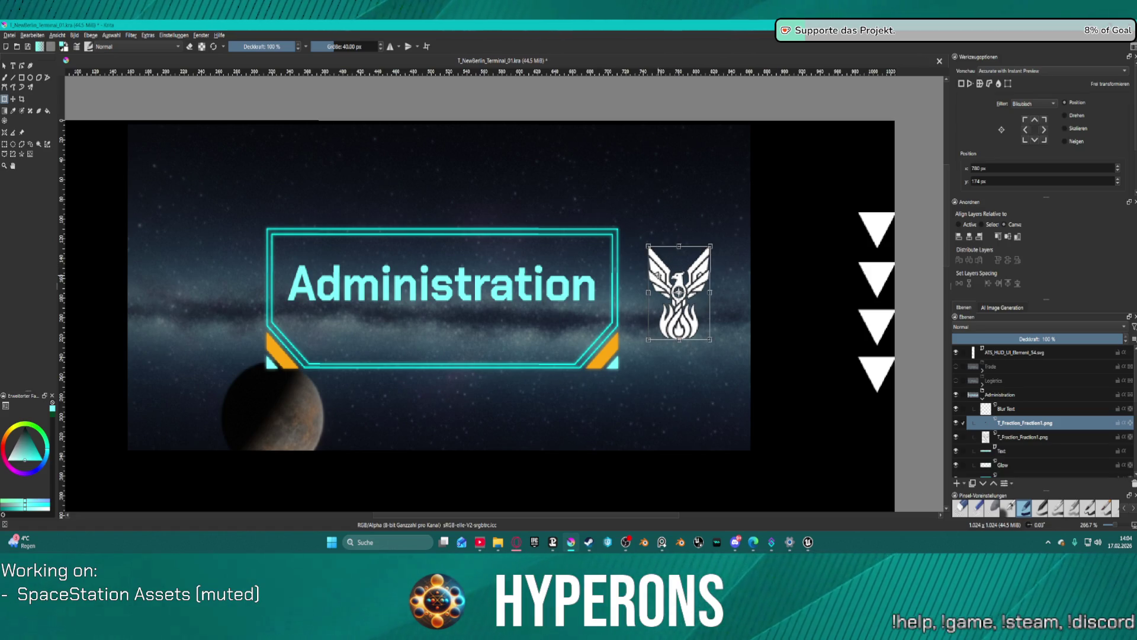
pyautogui.moveTo(659, 271)
pyautogui.mouseDown()
pyautogui.moveTo(175, 276)
pyautogui.moveTo(203, 275)
pyautogui.mouseUp()
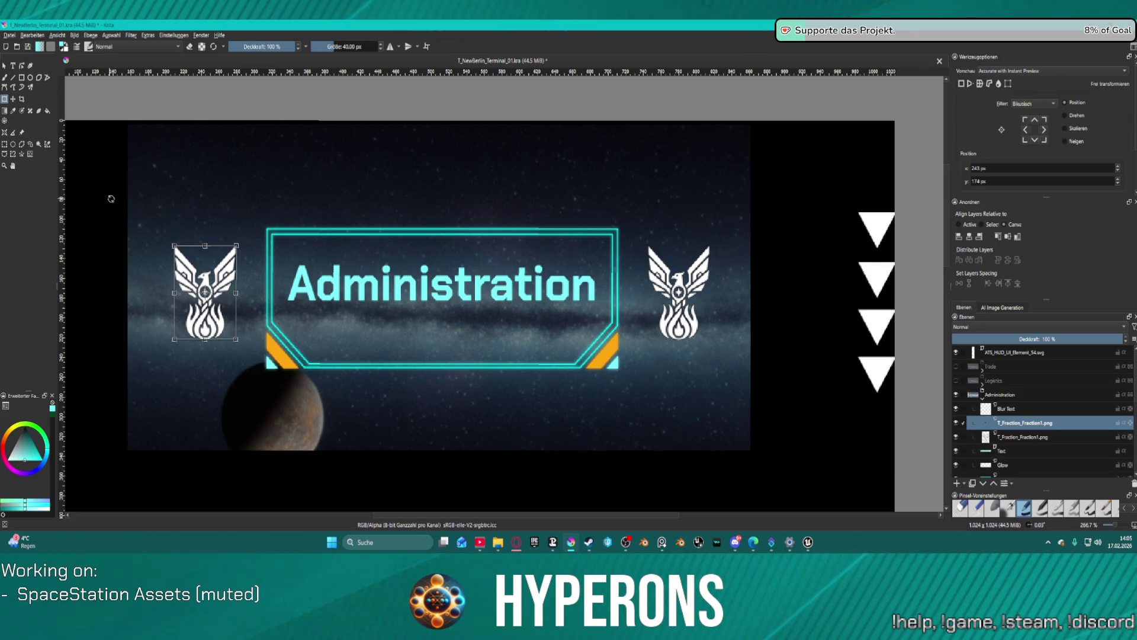
# Step: Export the Administration design as T_NewBerlin_Terminal_03.png, renaming from the _02 file, with default PNG options
pyautogui.click(9, 35)
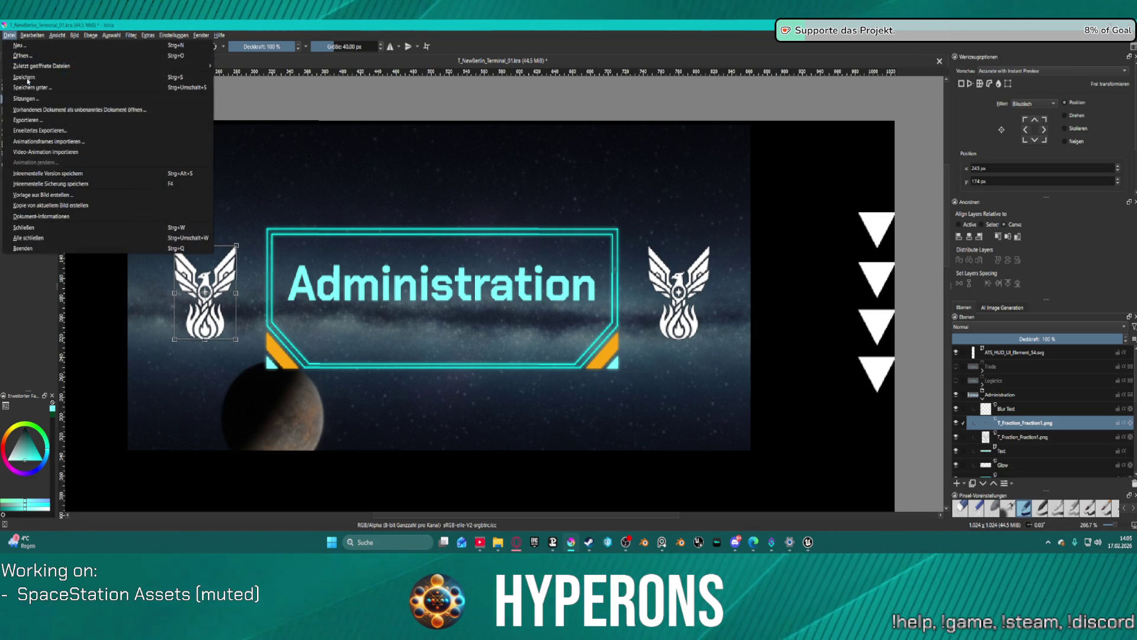
pyautogui.click(58, 121)
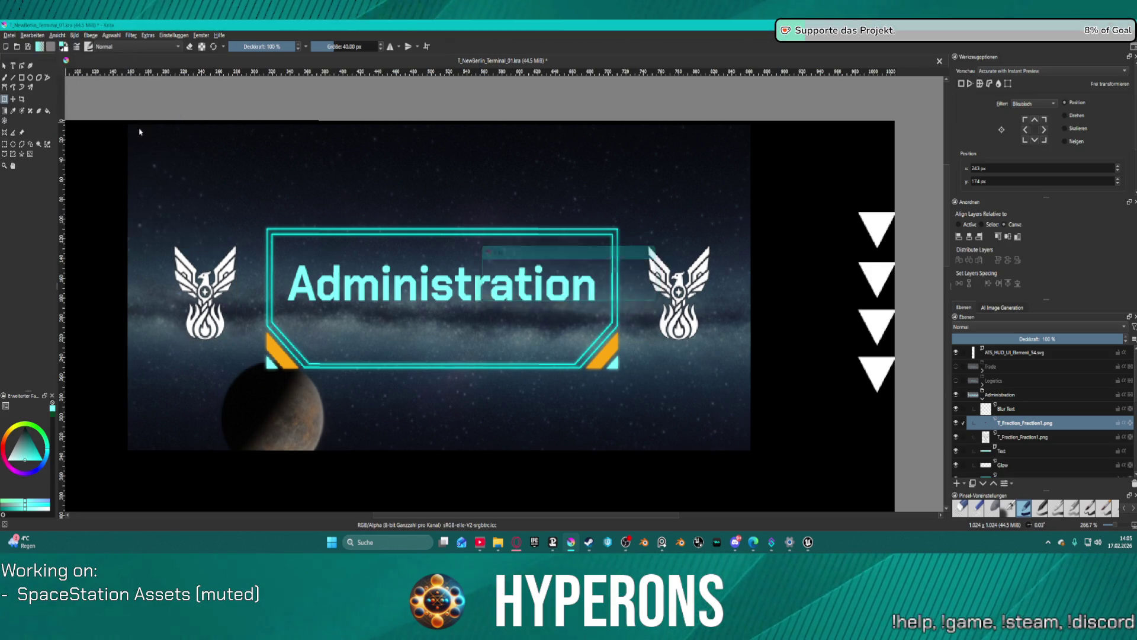
pyautogui.click(423, 187)
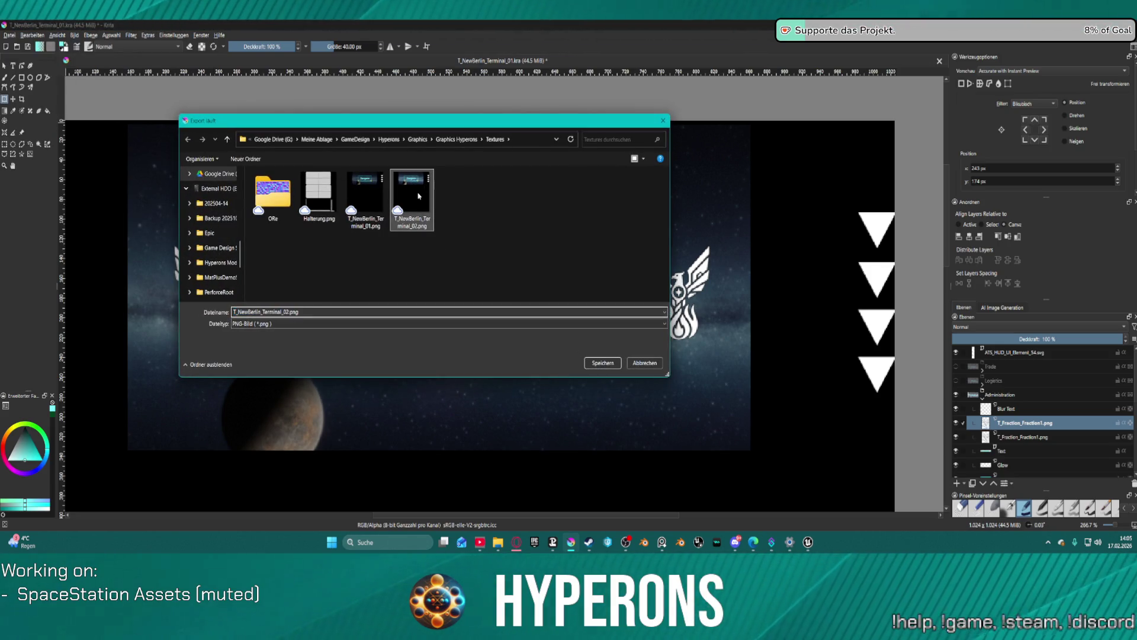
pyautogui.click(288, 314)
pyautogui.click(289, 312)
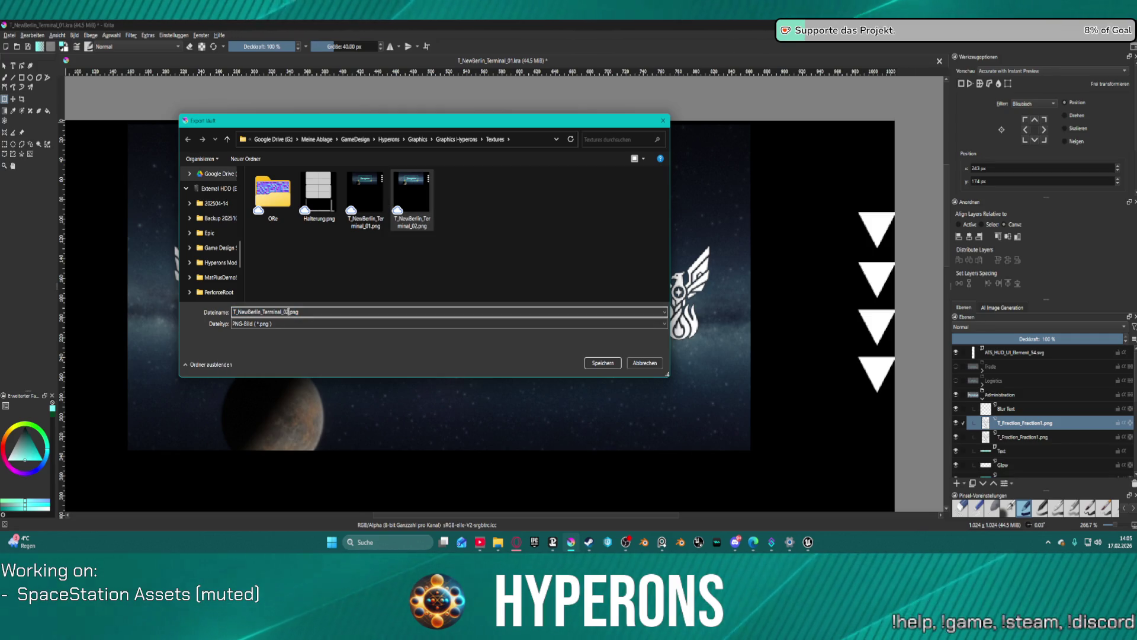
pyautogui.press('BackSpace')
pyautogui.write('3')
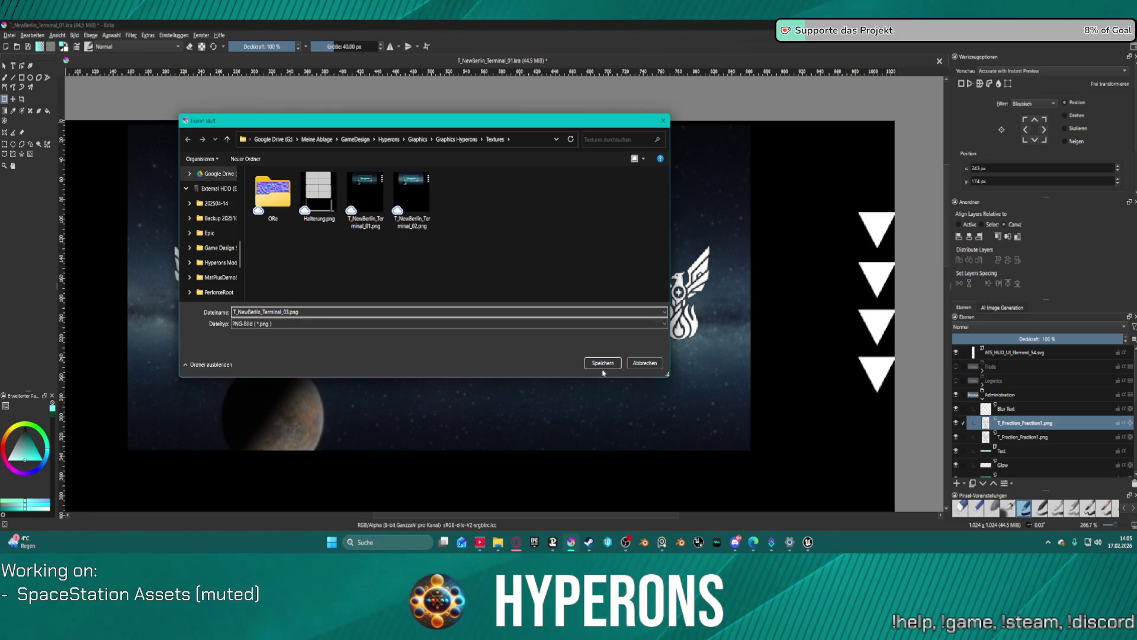
pyautogui.click(603, 365)
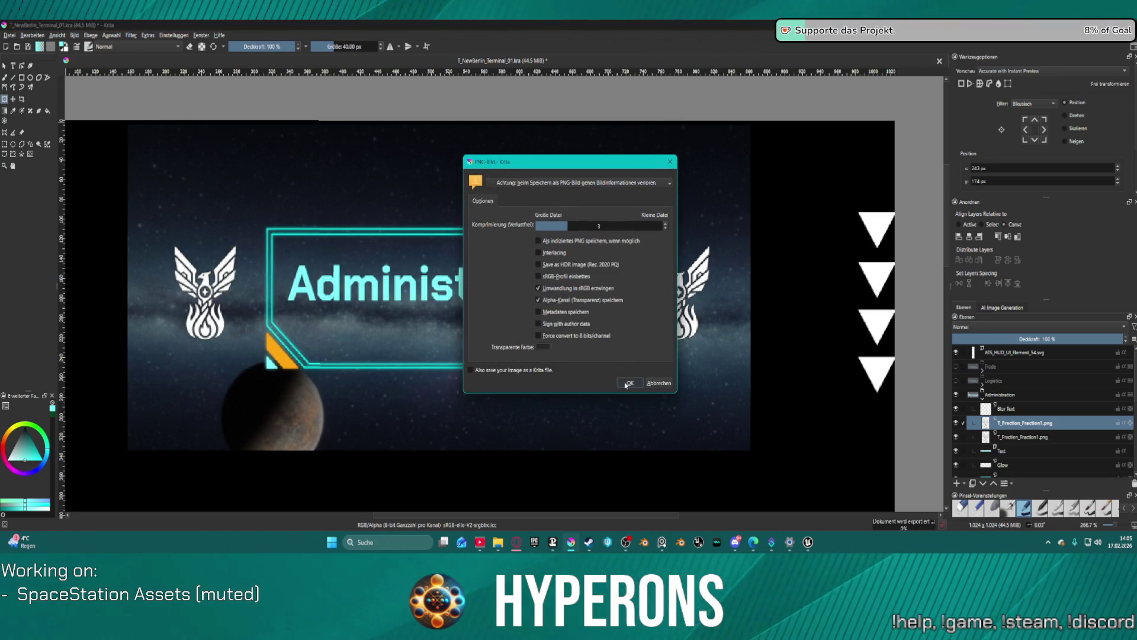
pyautogui.click(629, 383)
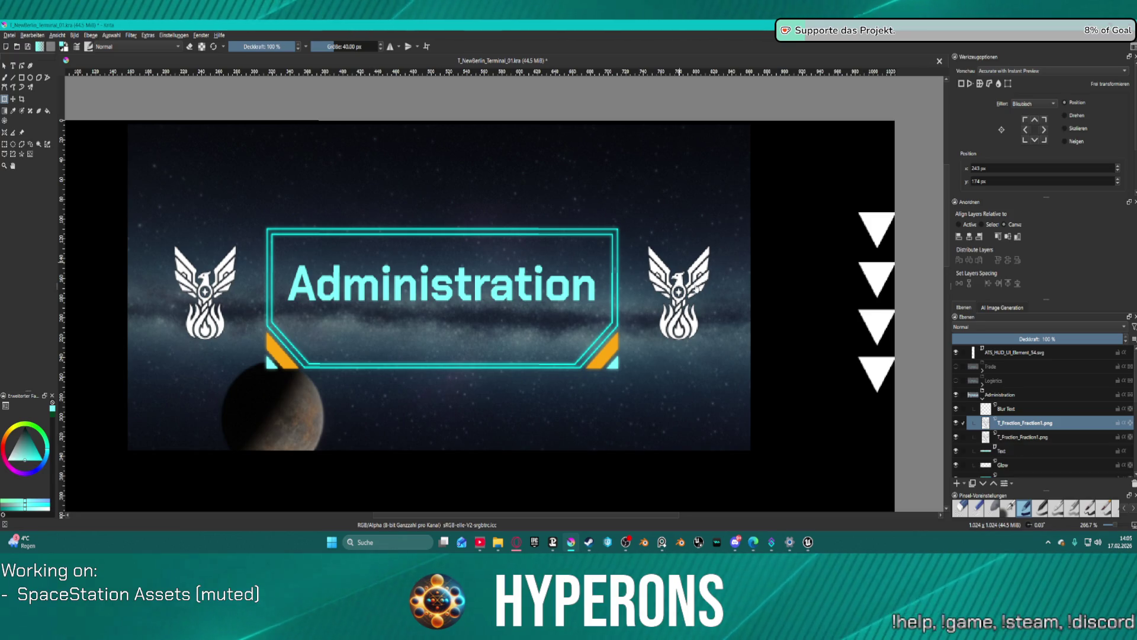
pyautogui.moveTo(571, 542)
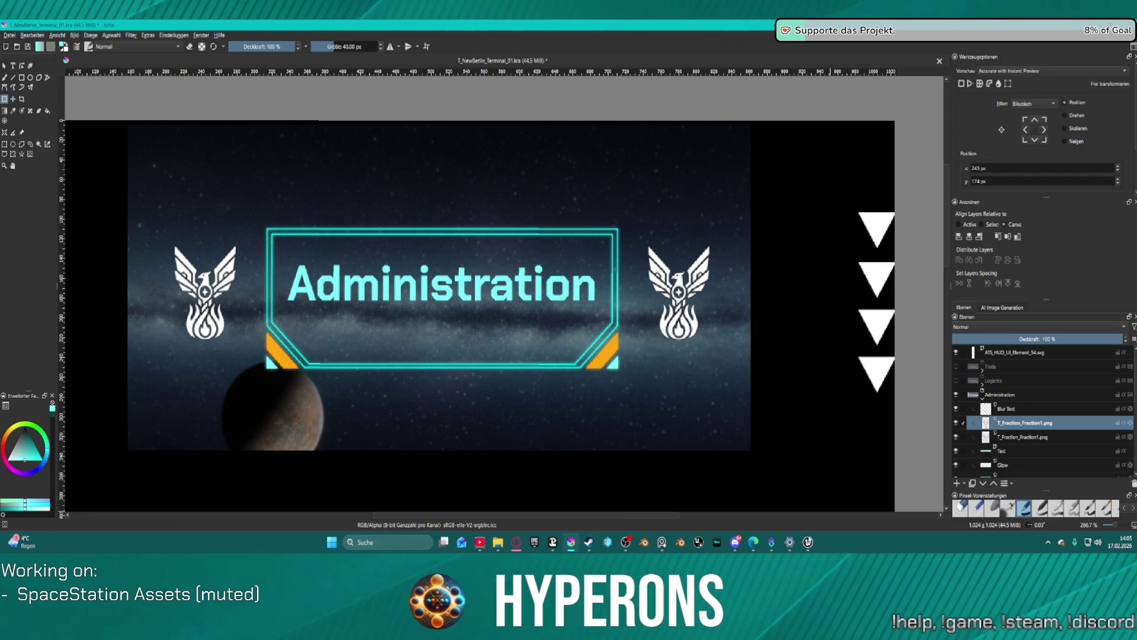
# Step: Switch to the Unreal Editor and focus the viewport camera on the Hangars wall display
pyautogui.moveTo(809, 542)
pyautogui.click(807, 501)
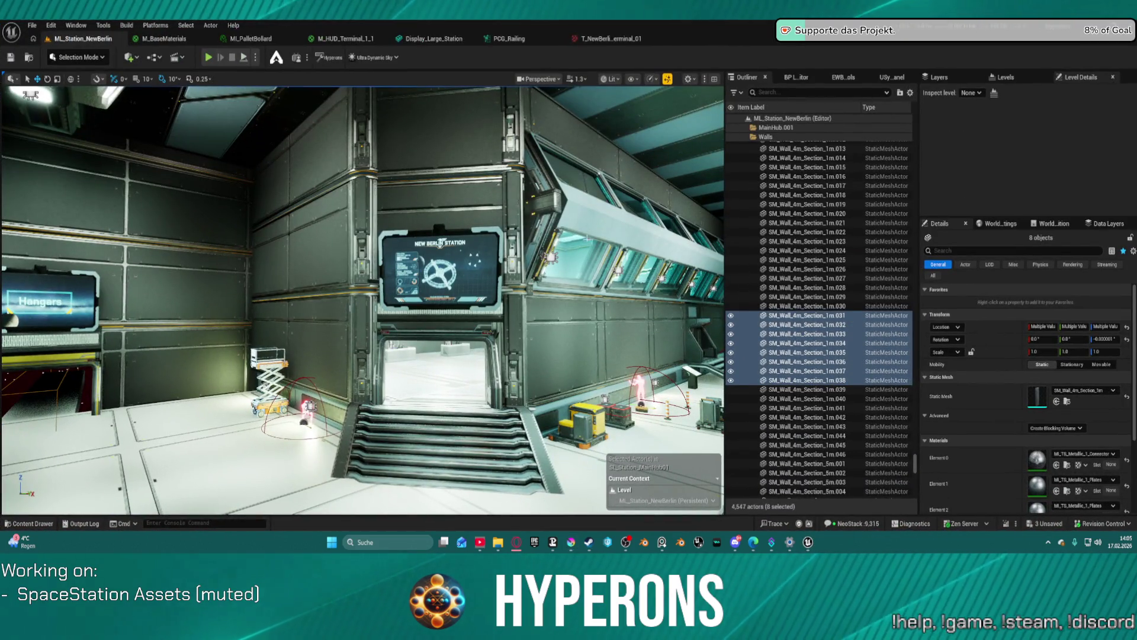
pyautogui.press('f')
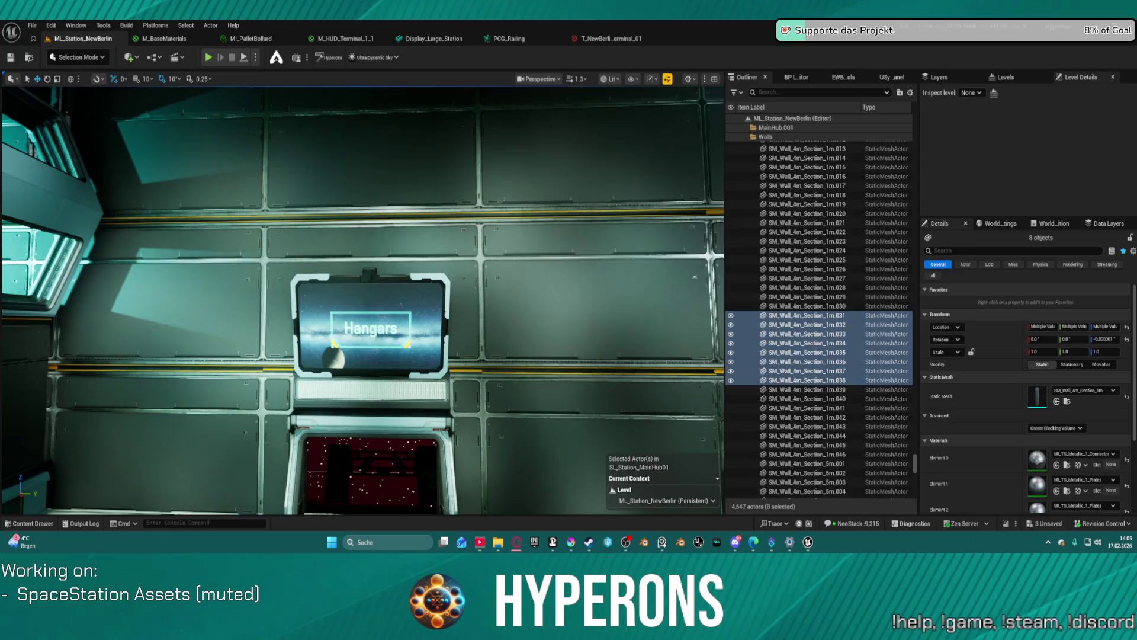
# Step: Select the Hangars display and duplicate its MI_HUD_Terminal_02 material as MI_HUD_Terminal_03, saving it
pyautogui.click(403, 308)
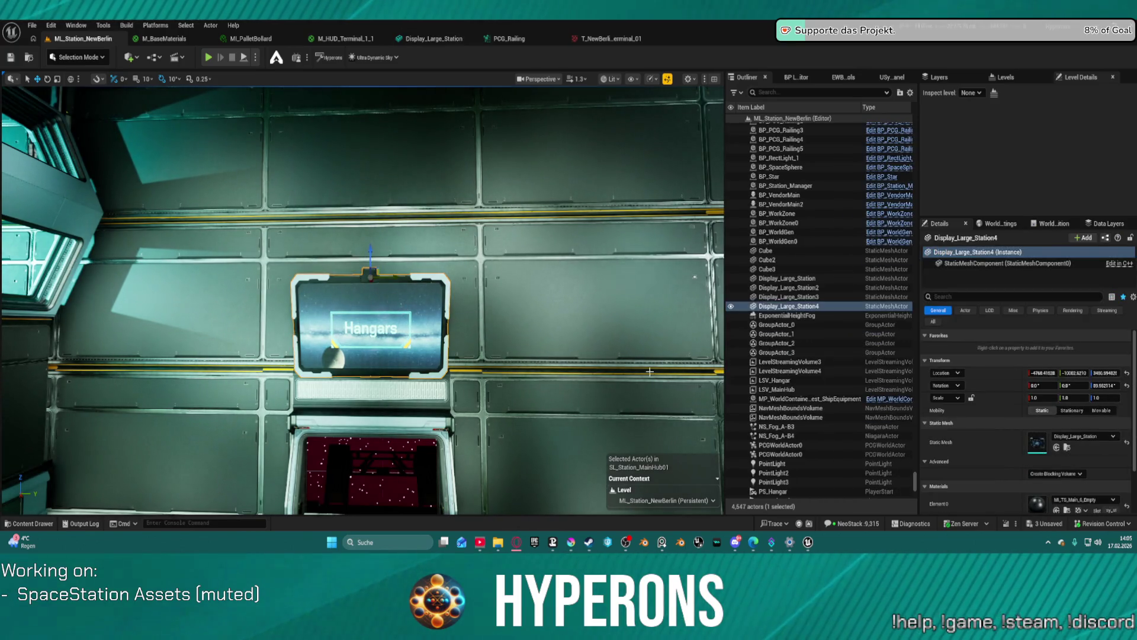
pyautogui.click(1067, 467)
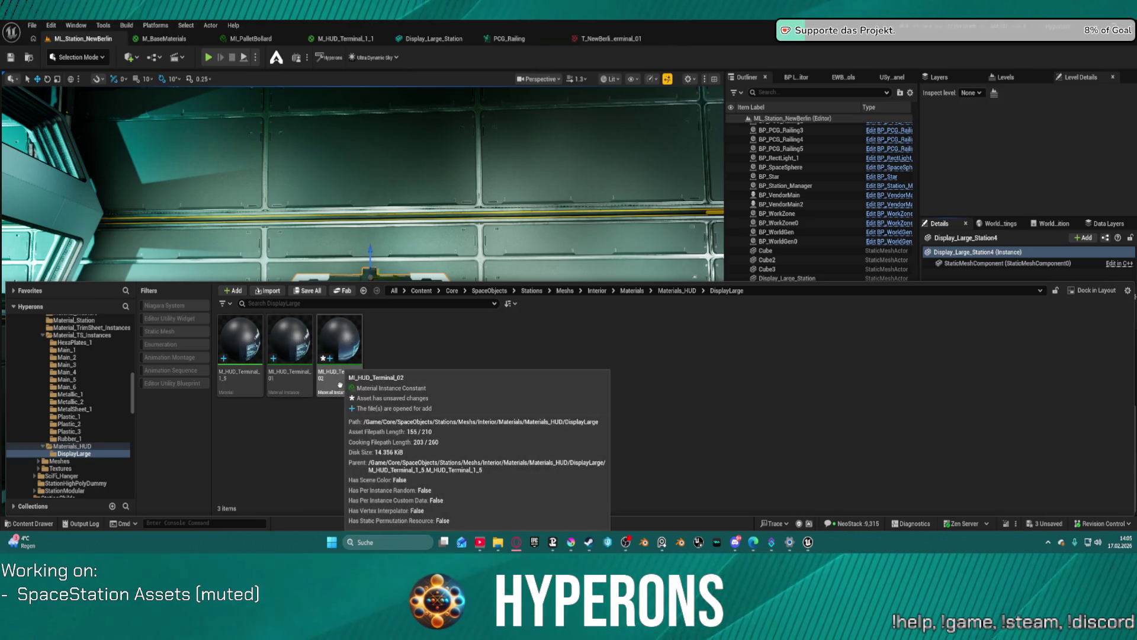
pyautogui.hotkey('ctrl', 'd')
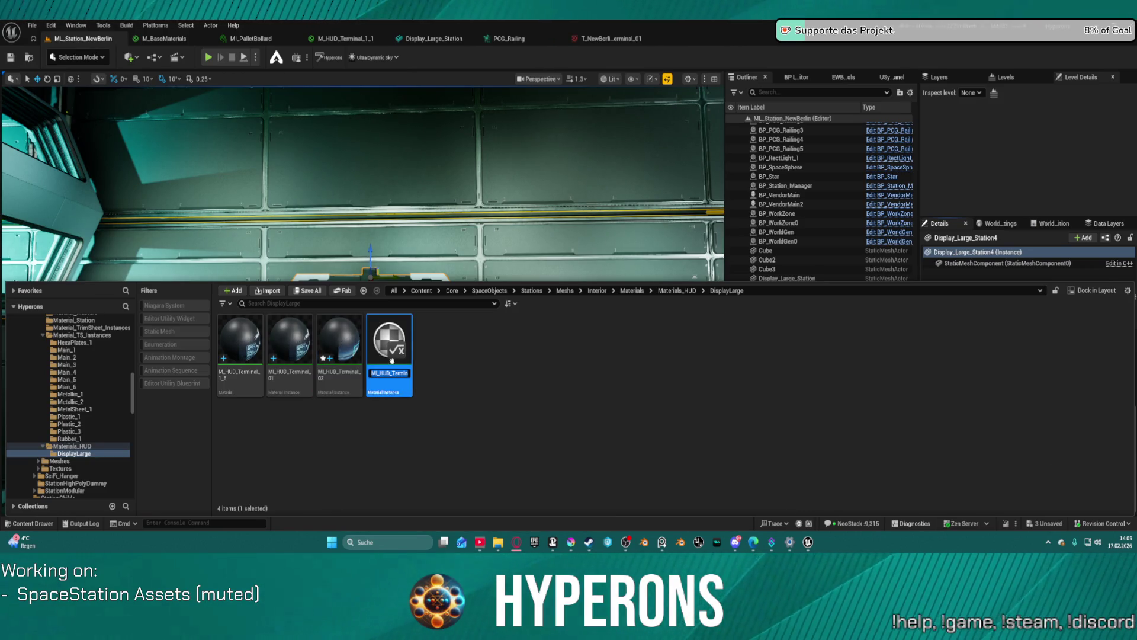
pyautogui.press('Return')
pyautogui.hotkey('ctrl', 's')
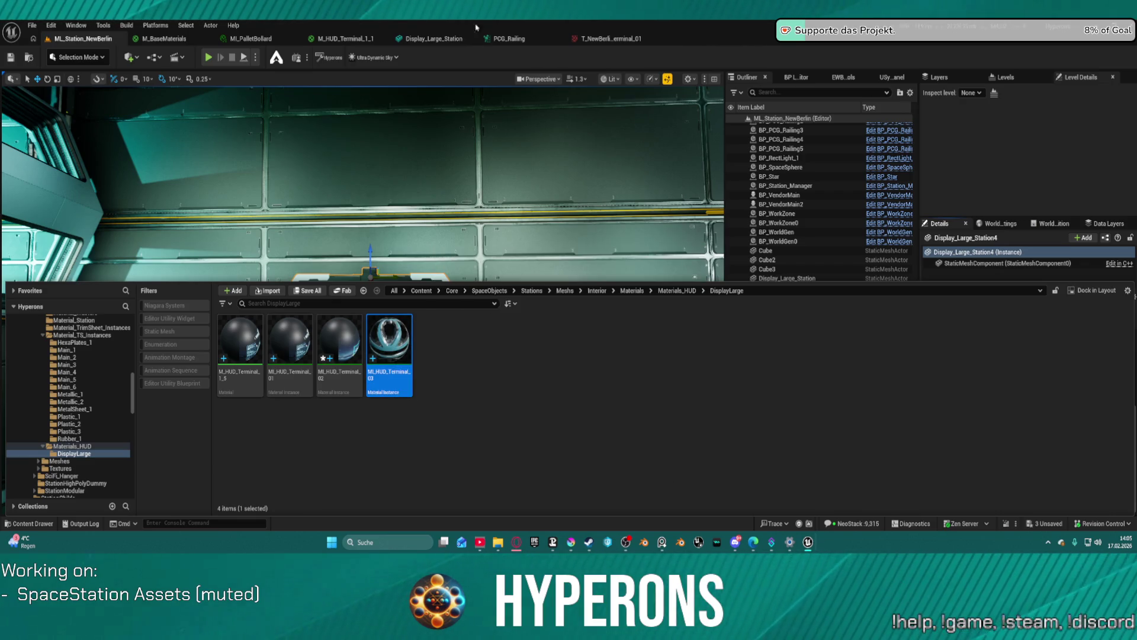
pyautogui.click(435, 41)
# Step: Browse to the display mesh's Props/Display folder, briefly hiding the drawer to check the preview
pyautogui.hotkey('ctrl', 'b')
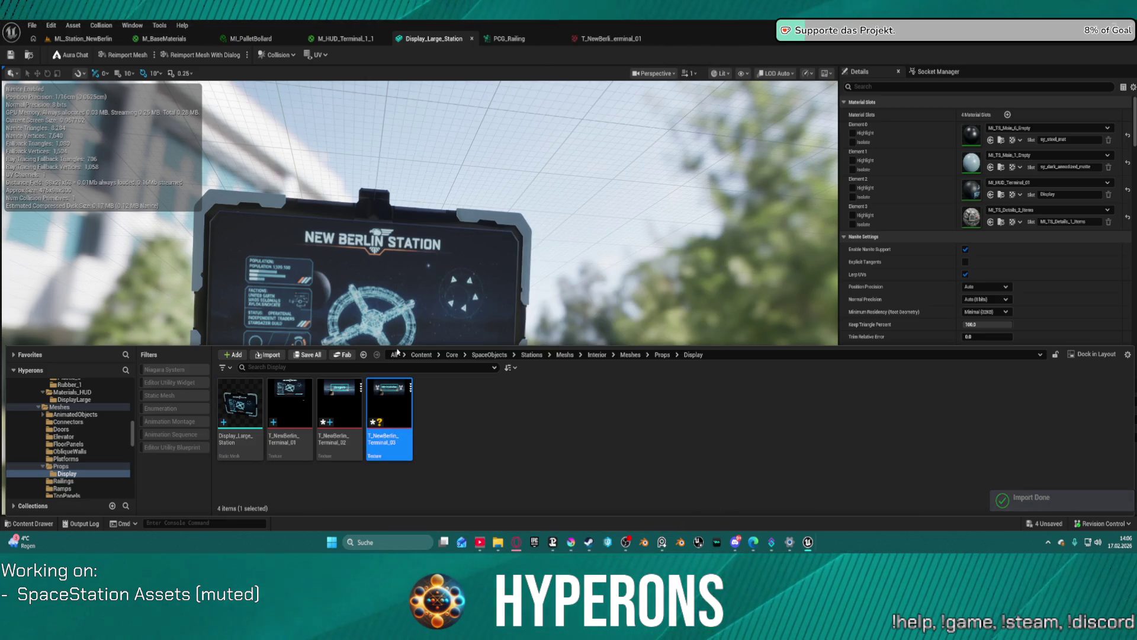
pyautogui.hotkey('ctrl', 'space')
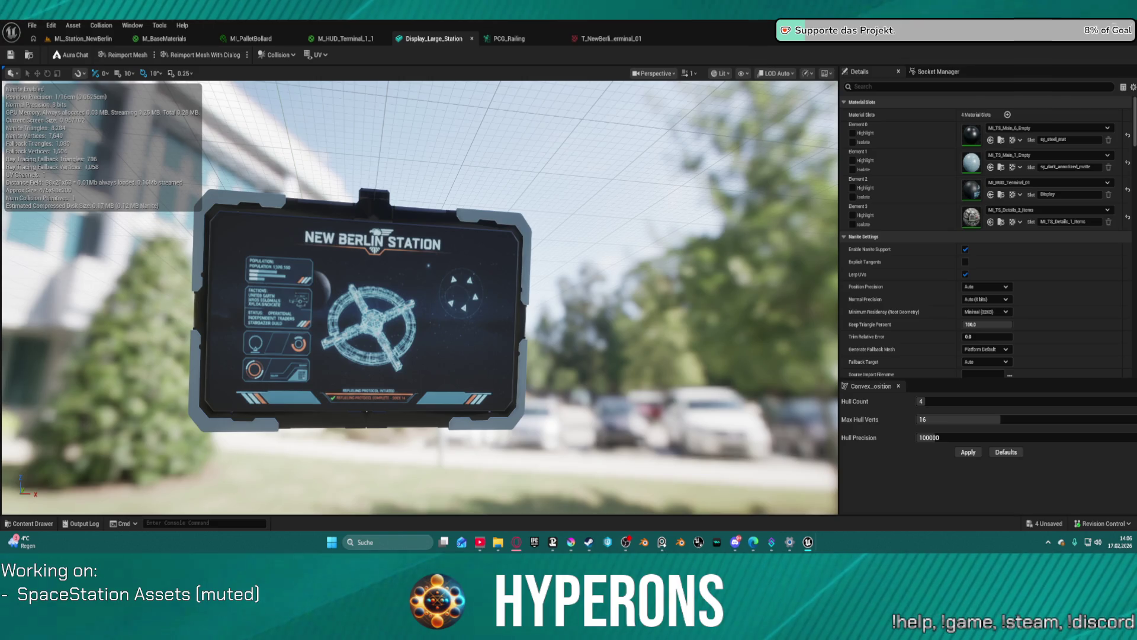
pyautogui.hotkey('ctrl', 'space')
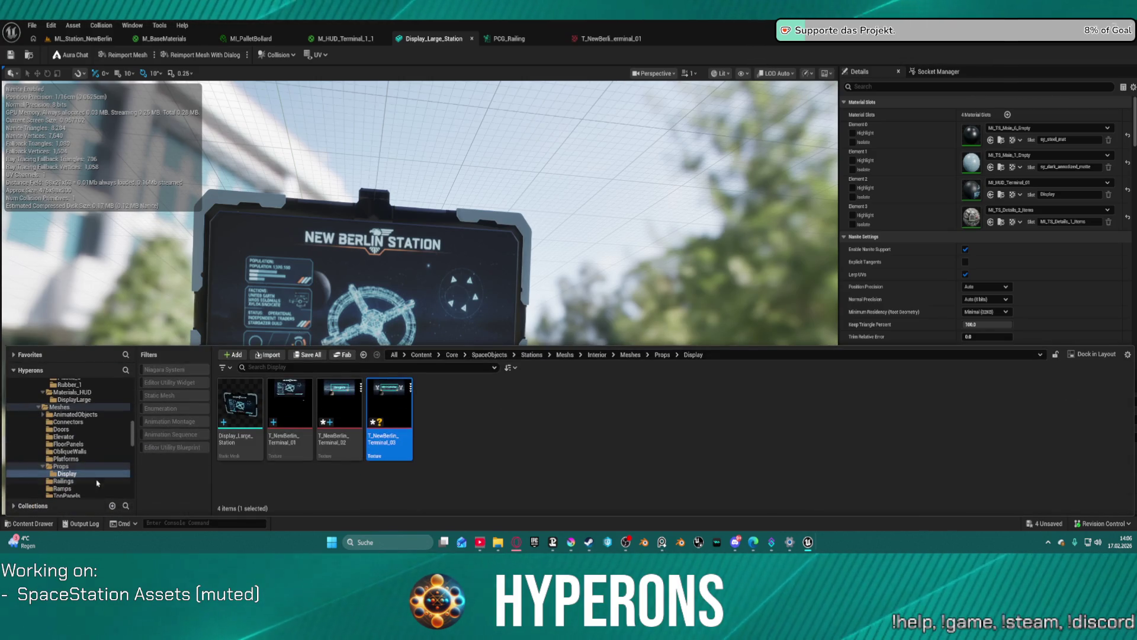
# Step: From the M_HUD_Terminal_1_1 graph, open MI_HUD_Terminal_03 in the DisplayLarge materials folder
pyautogui.click(343, 38)
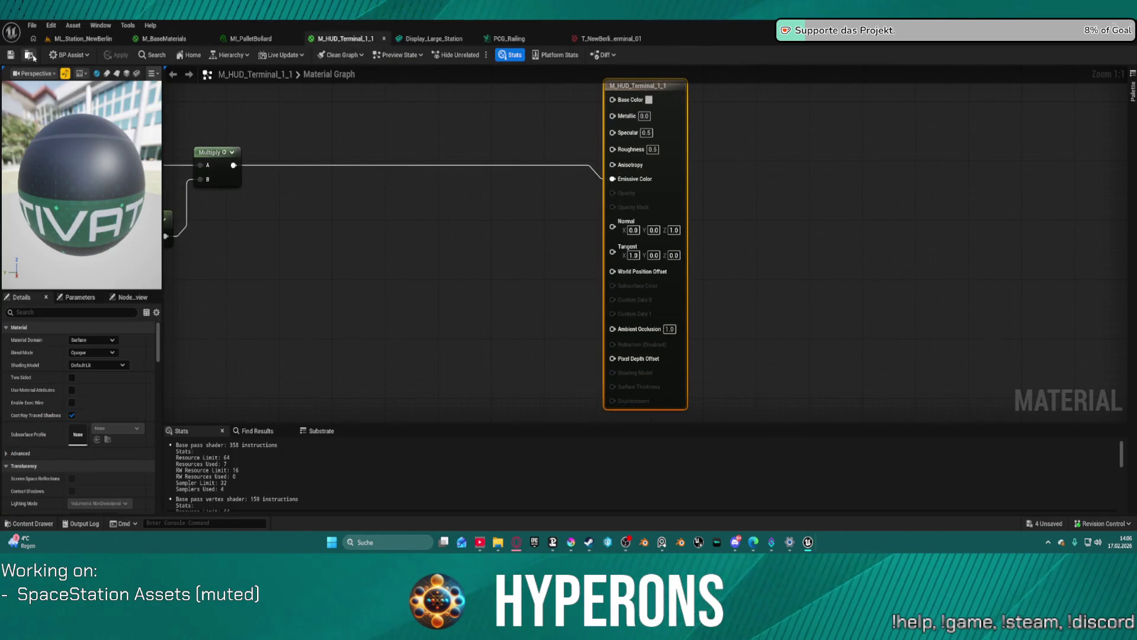
pyautogui.hotkey('ctrl', 'space')
pyautogui.doubleClick(241, 415)
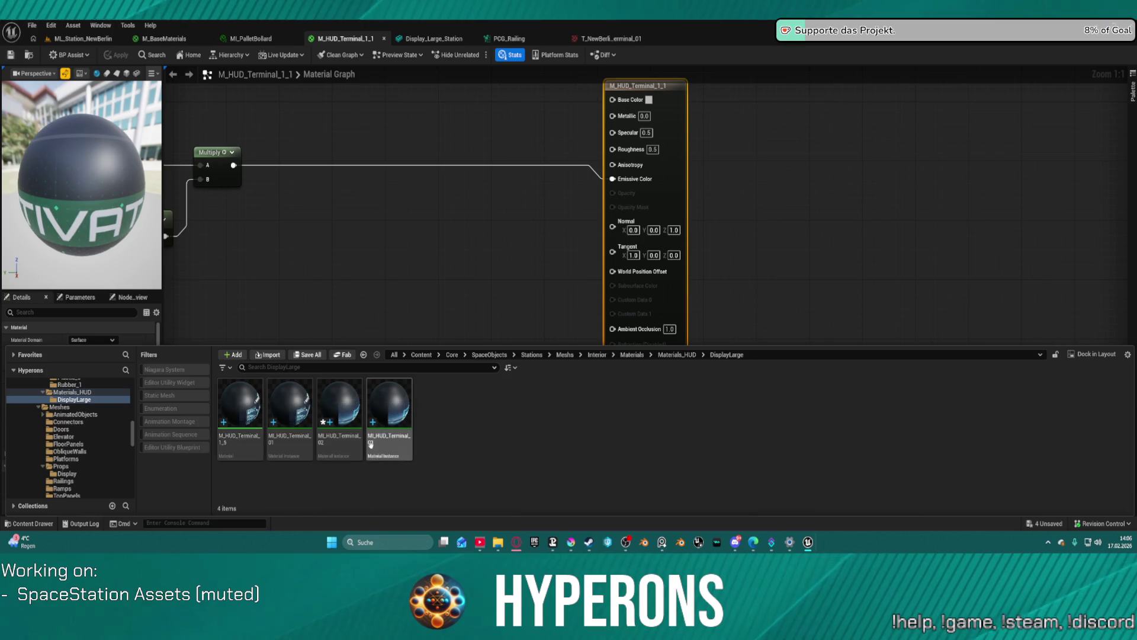
pyautogui.doubleClick(372, 442)
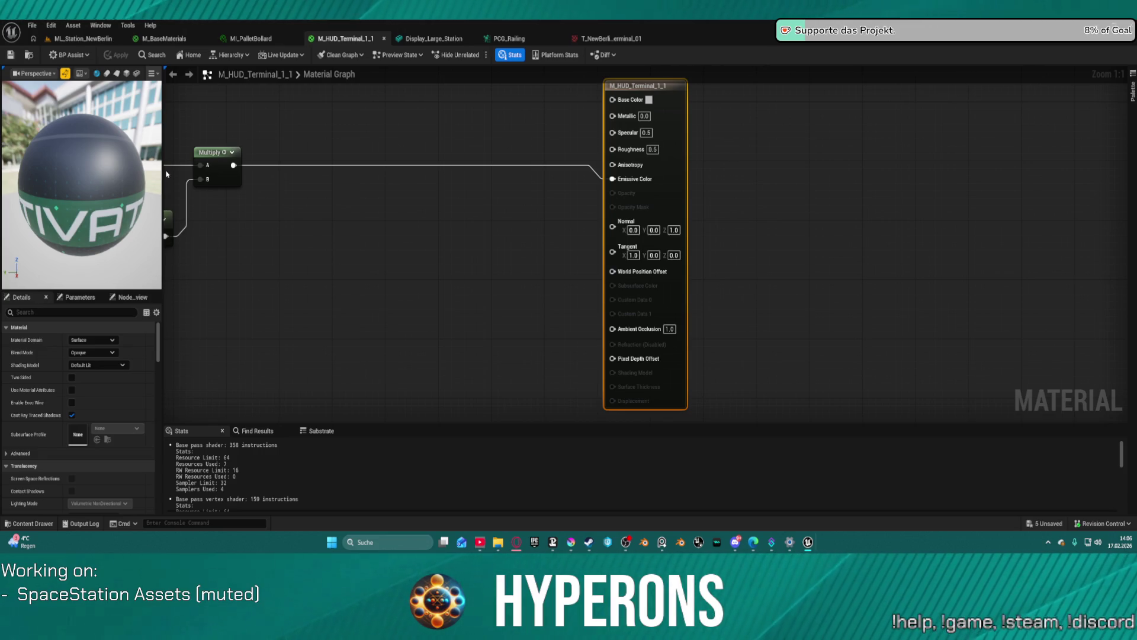
# Step: In the level, set the wall display's Element 2 material to MI_HUD_Terminal_03 to show Administration
pyautogui.click(82, 40)
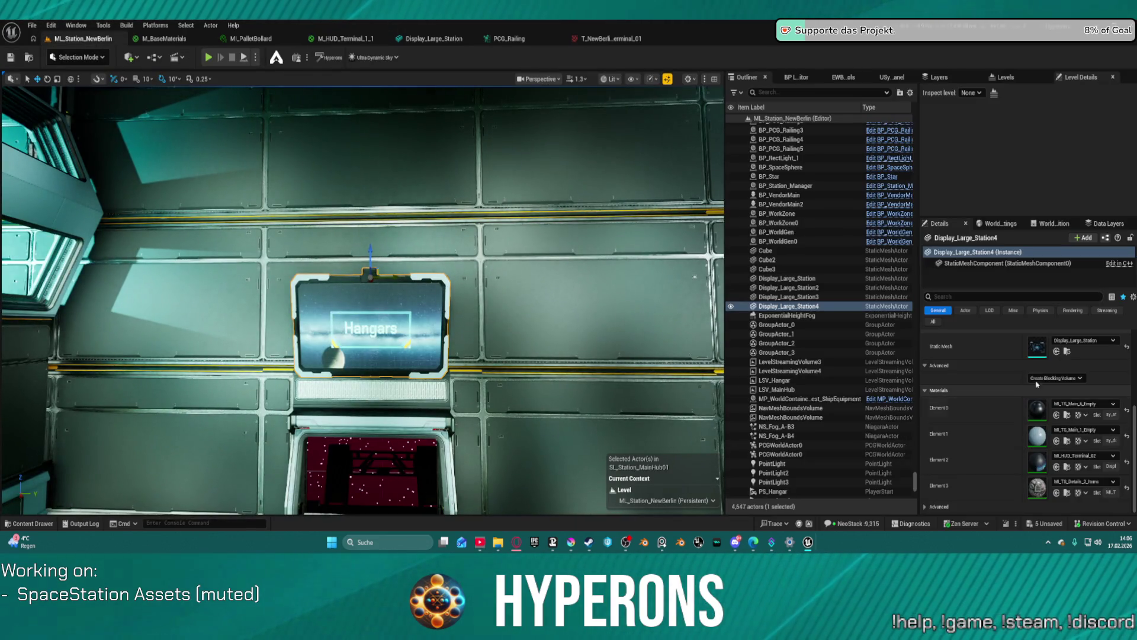
pyautogui.click(1084, 456)
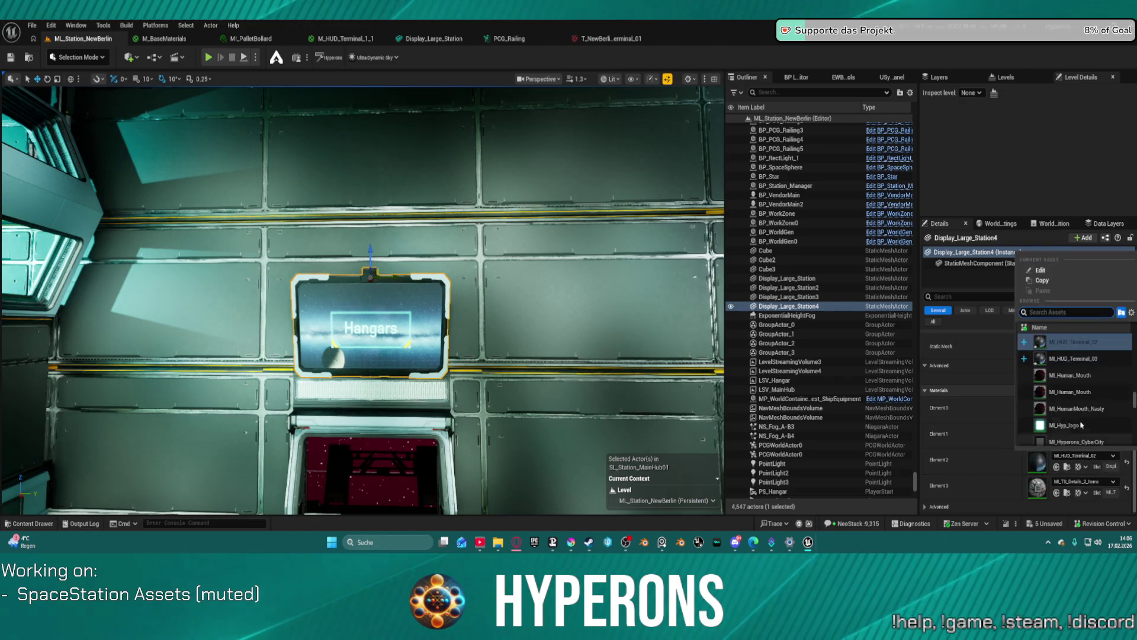
pyautogui.click(1074, 358)
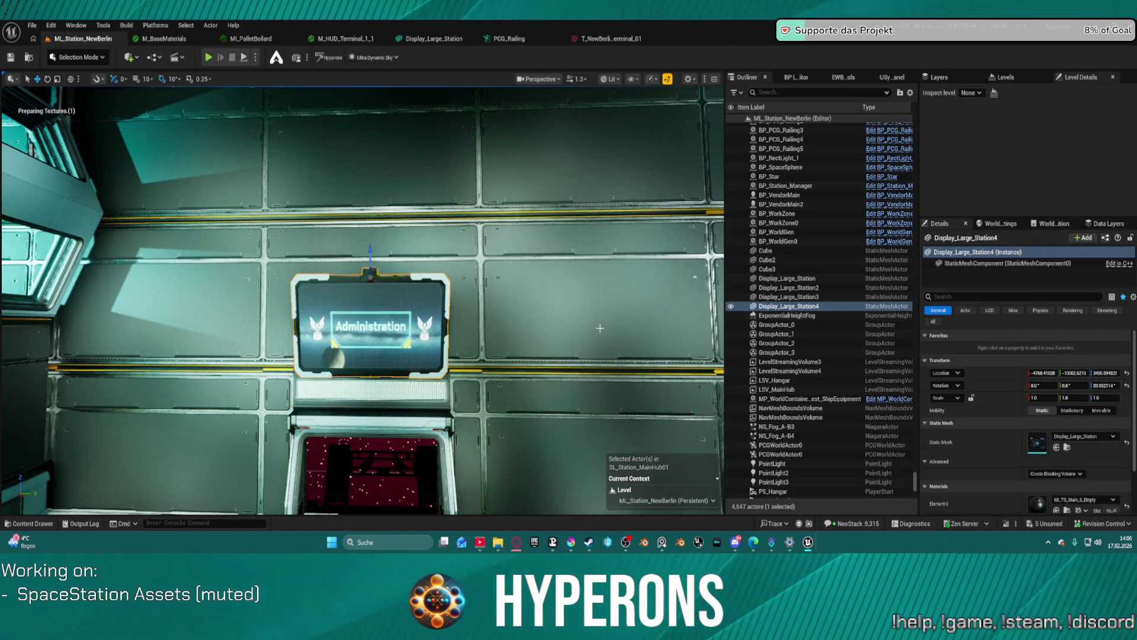
# Step: Fly the viewport camera through the station until it faces the Hangars display
pyautogui.press('w')
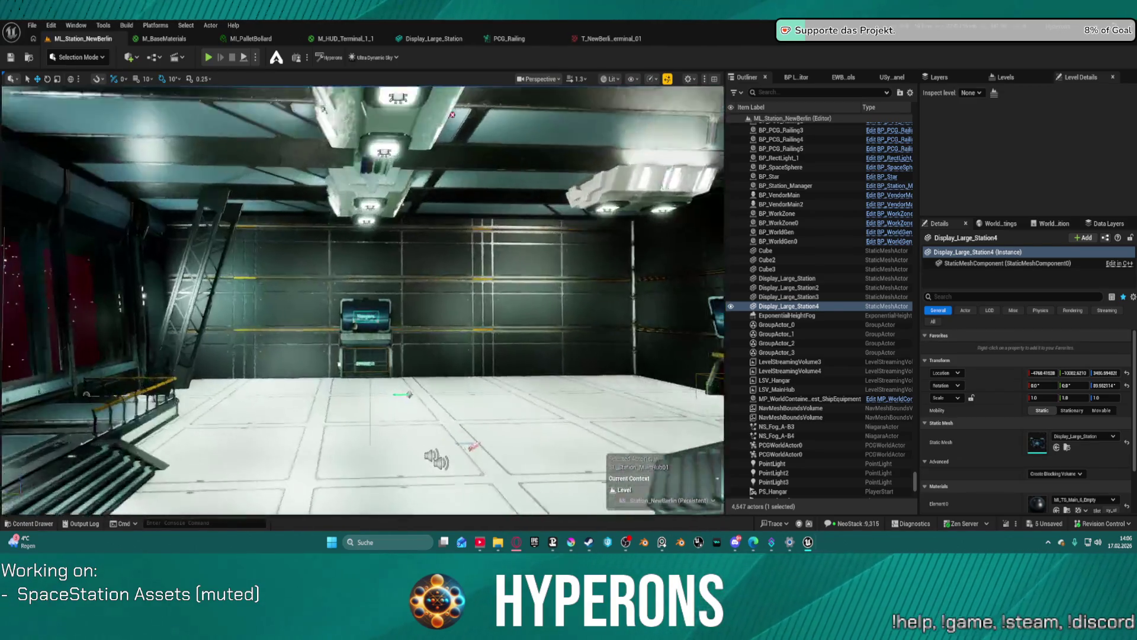
pyautogui.press('w')
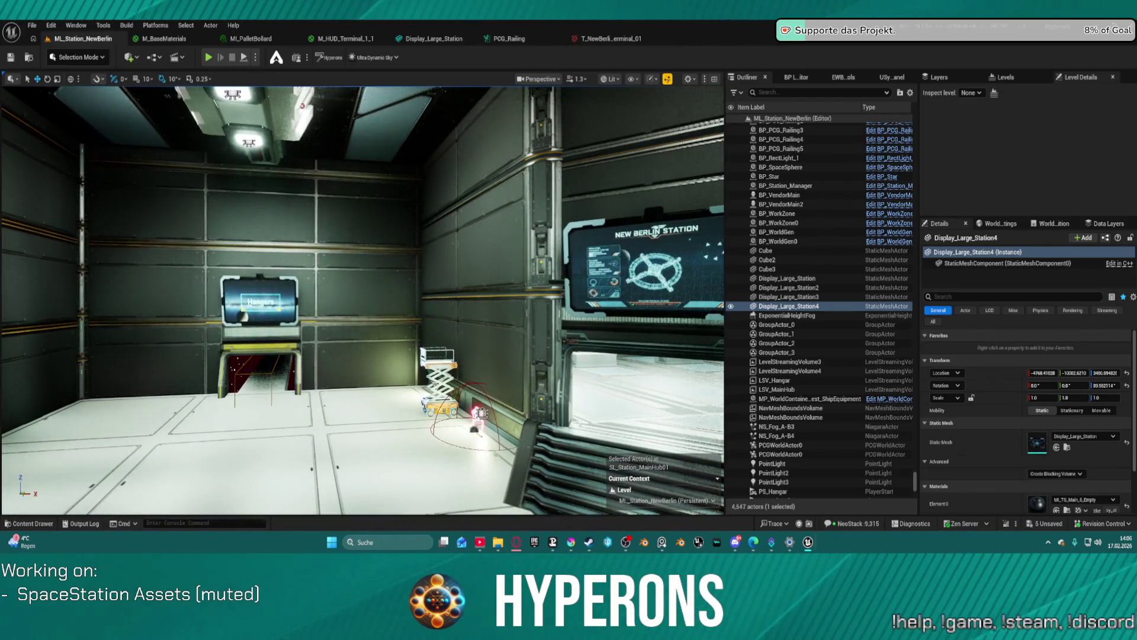
pyautogui.press('s')
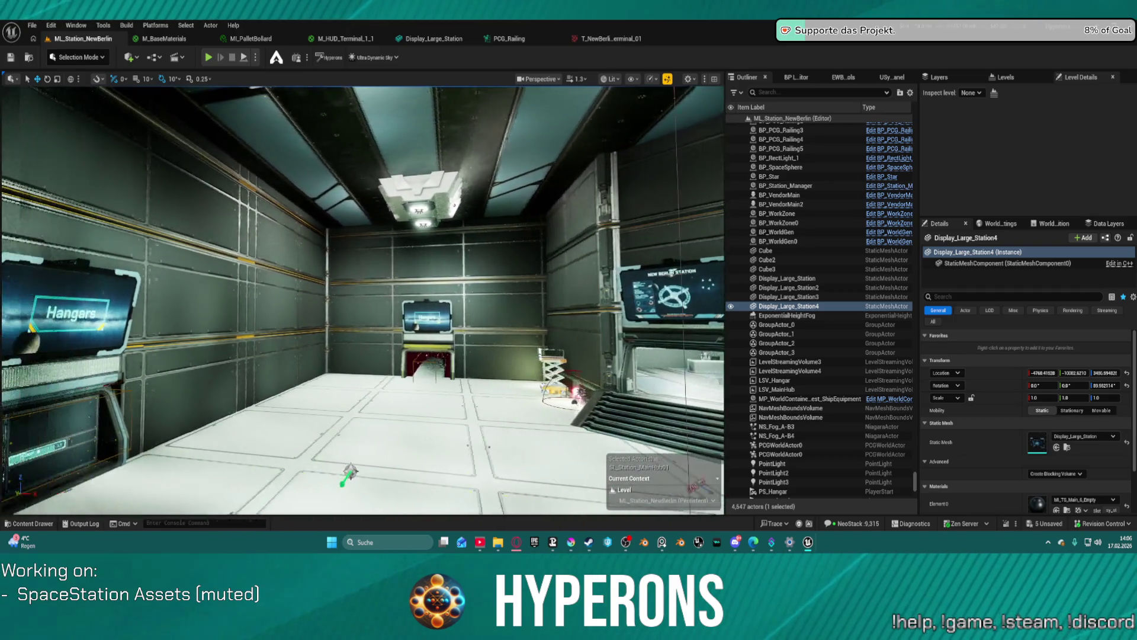
pyautogui.press('w')
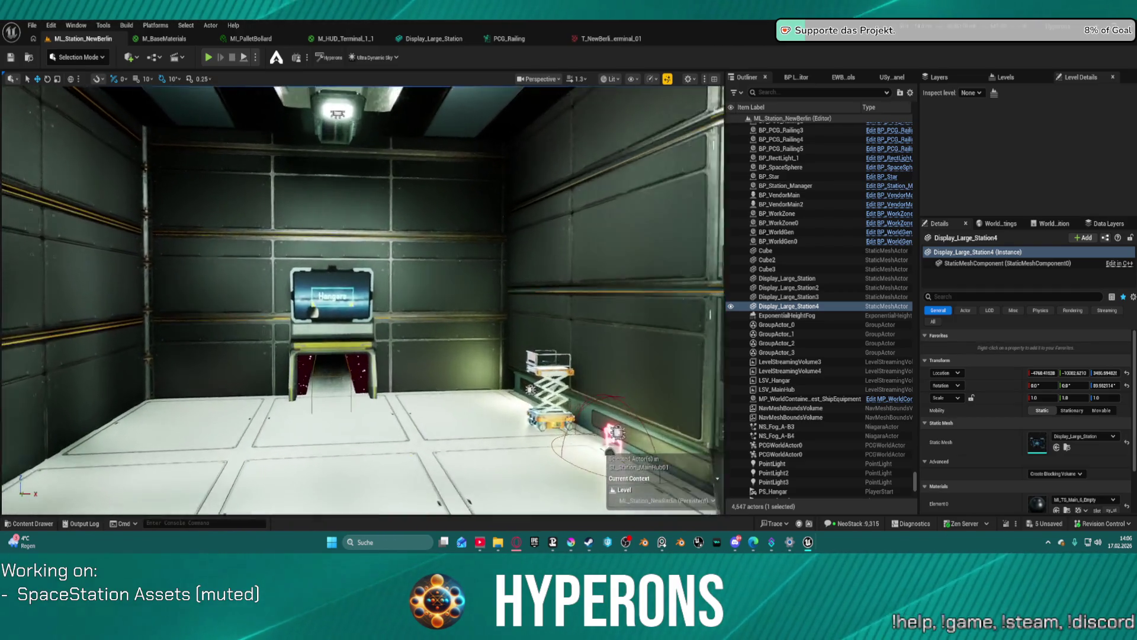
pyautogui.press('w')
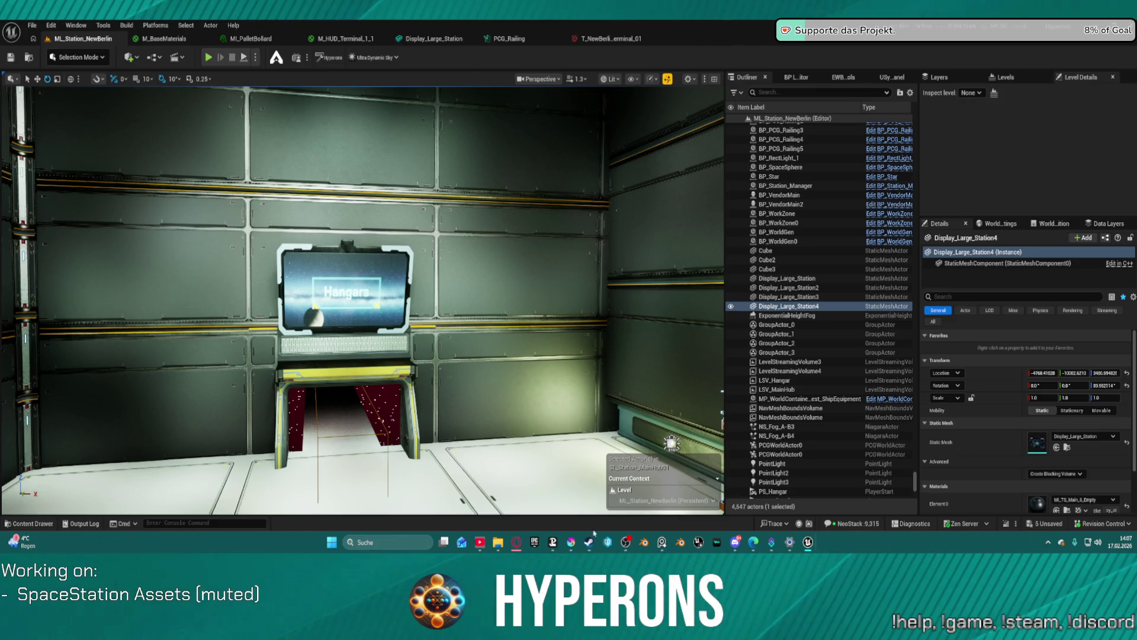
# Step: In Krita, export the Administration image as T_NewBerlin_Terminal_03.png with default PNG options
pyautogui.click(572, 542)
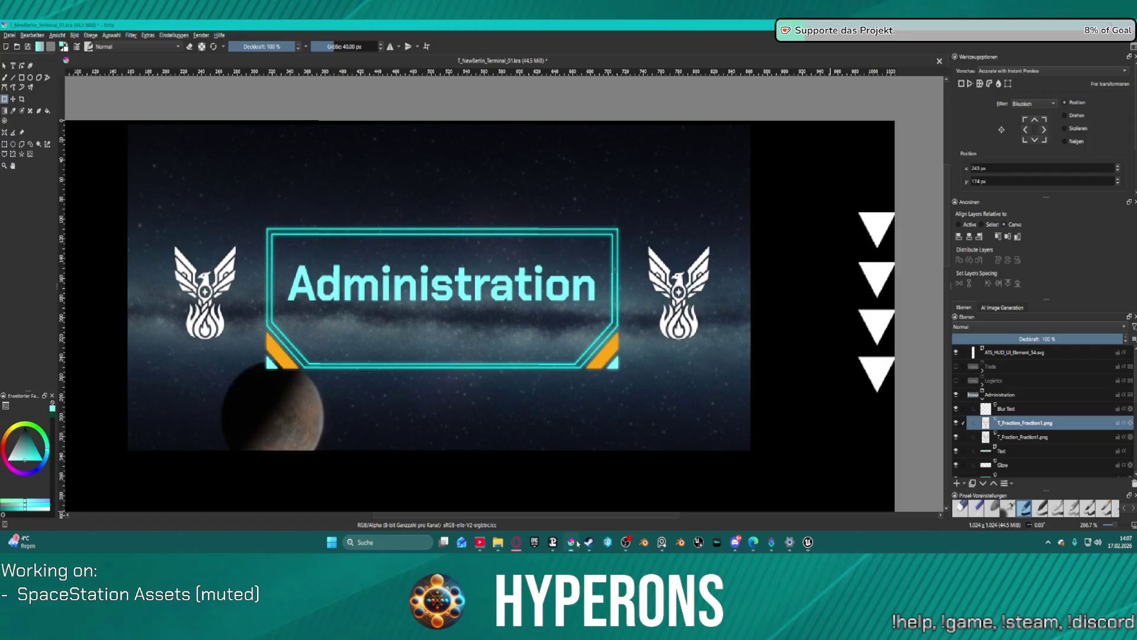
pyautogui.click(9, 35)
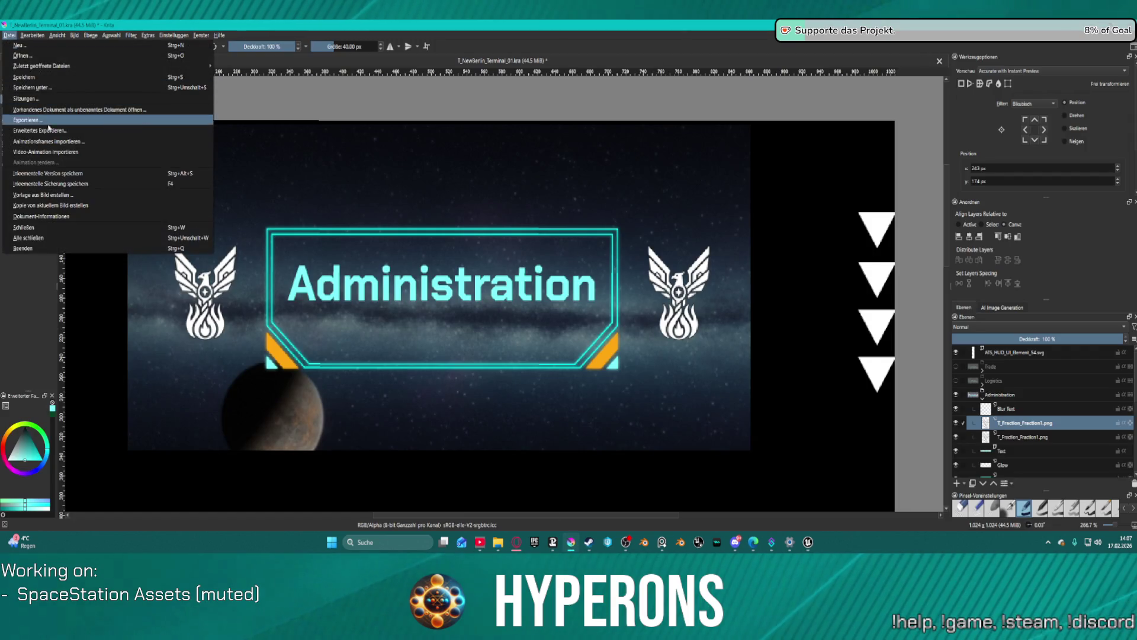
pyautogui.click(106, 120)
pyautogui.click(459, 200)
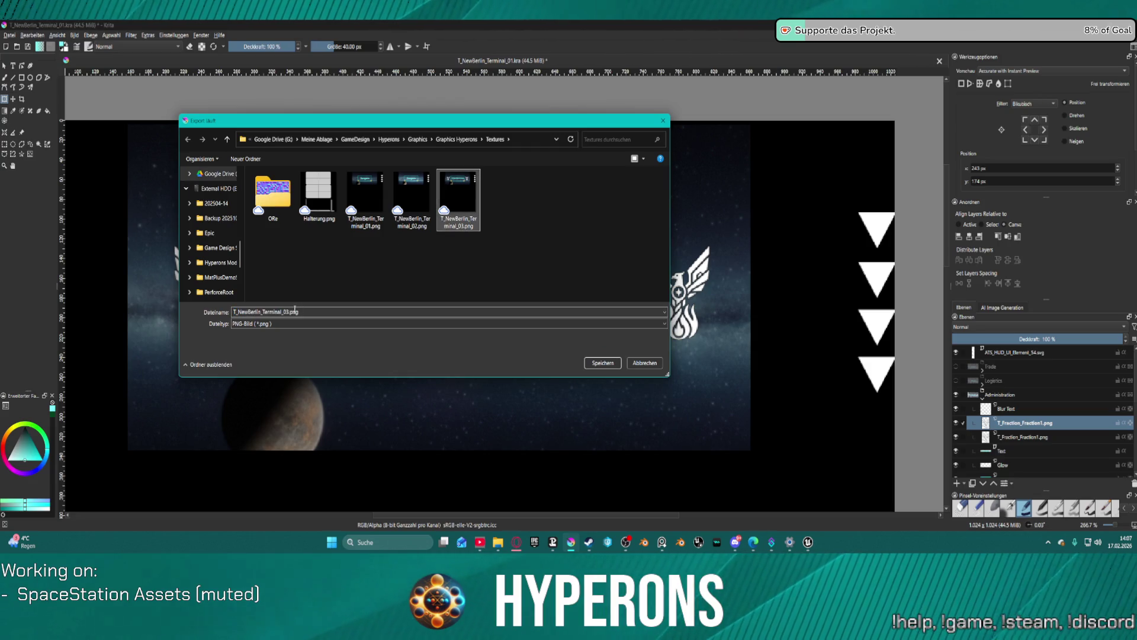
pyautogui.doubleClick(270, 312)
pyautogui.click(289, 312)
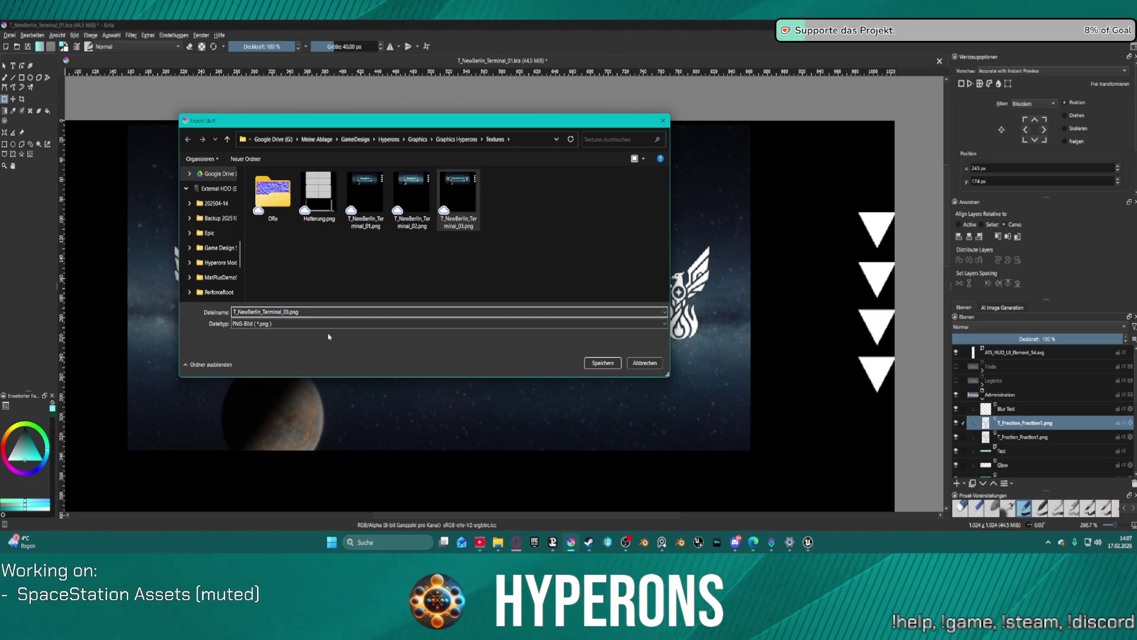
pyautogui.press('Return')
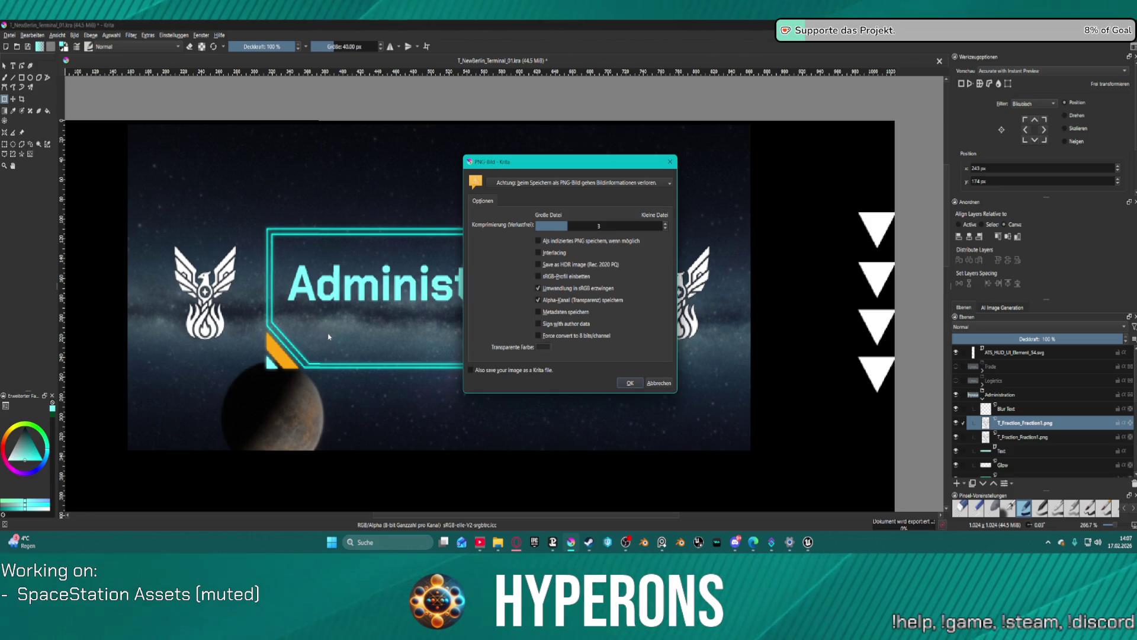
pyautogui.click(631, 382)
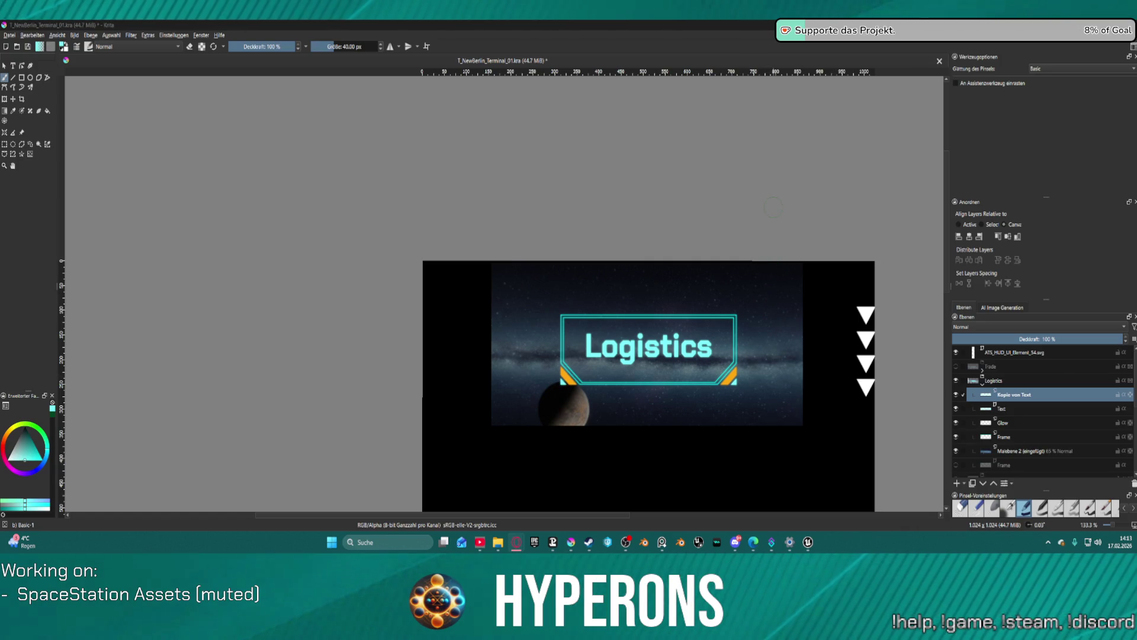
# Step: Paste the hangar interior picture as a new layer, then zoom out and adjust the canvas view
pyautogui.click(496, 183)
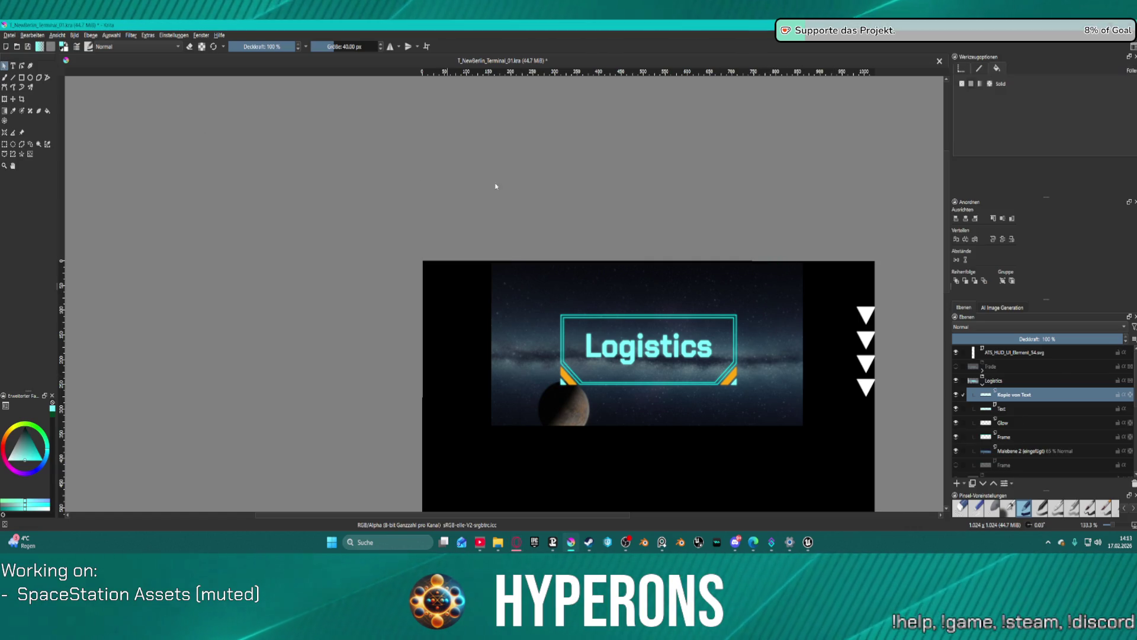
pyautogui.click(645, 201)
pyautogui.hotkey('ctrl', 'v')
pyautogui.press('-')
pyautogui.press('-')
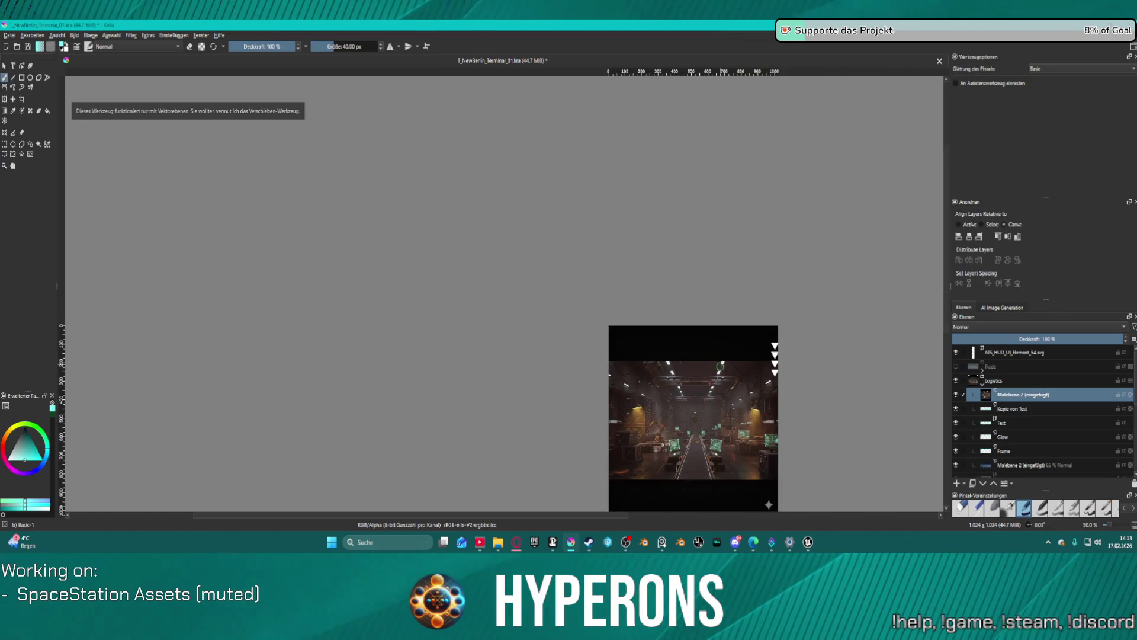
pyautogui.moveTo(687, 355); pyautogui.dragTo(670, 284)
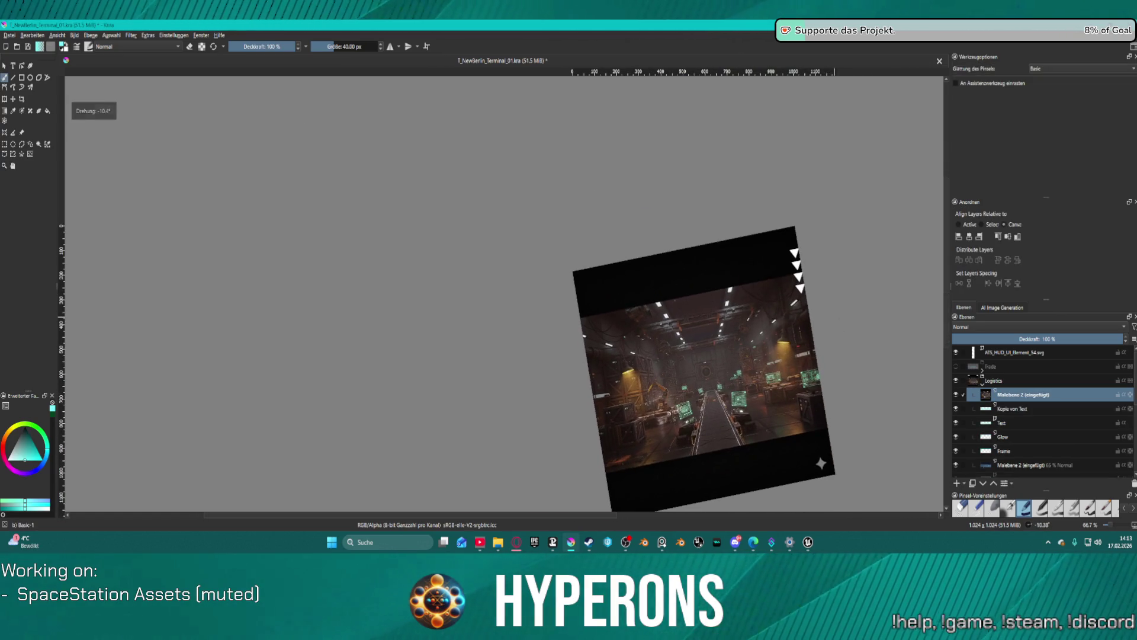
pyautogui.moveTo(833, 309); pyautogui.dragTo(824, 376)
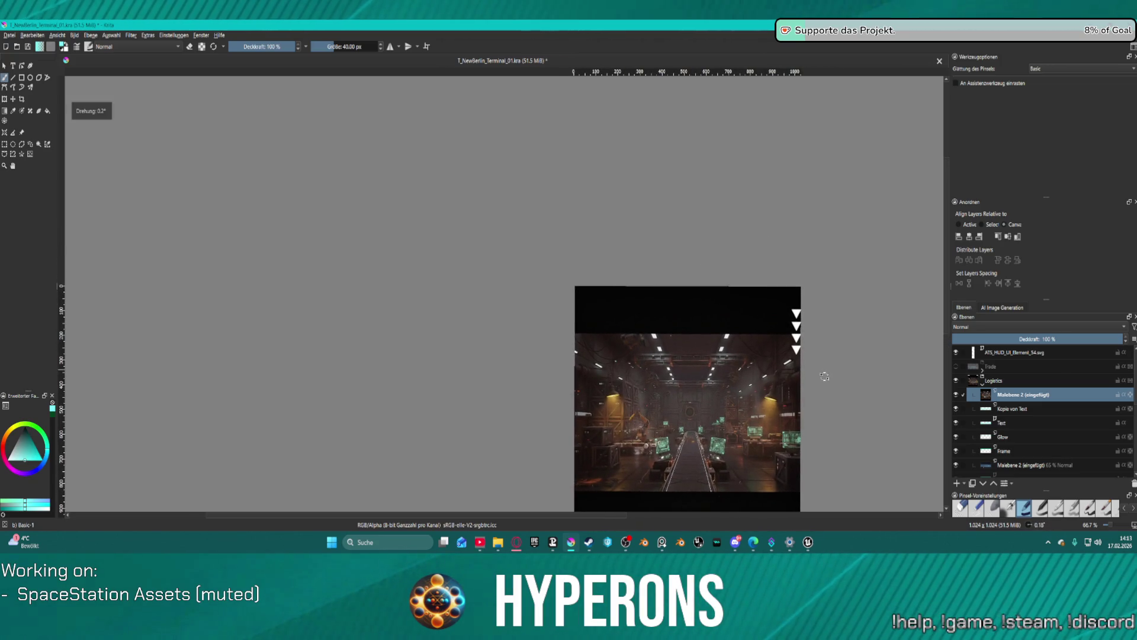
pyautogui.scroll(-2, 824, 377)
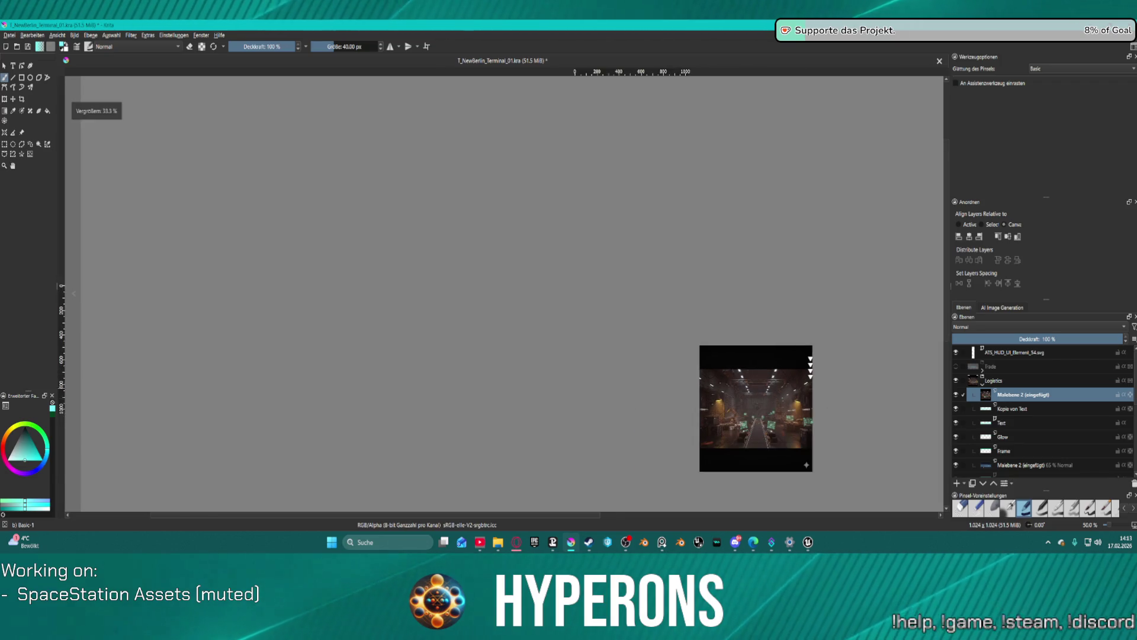
pyautogui.scroll(2, 797, 442)
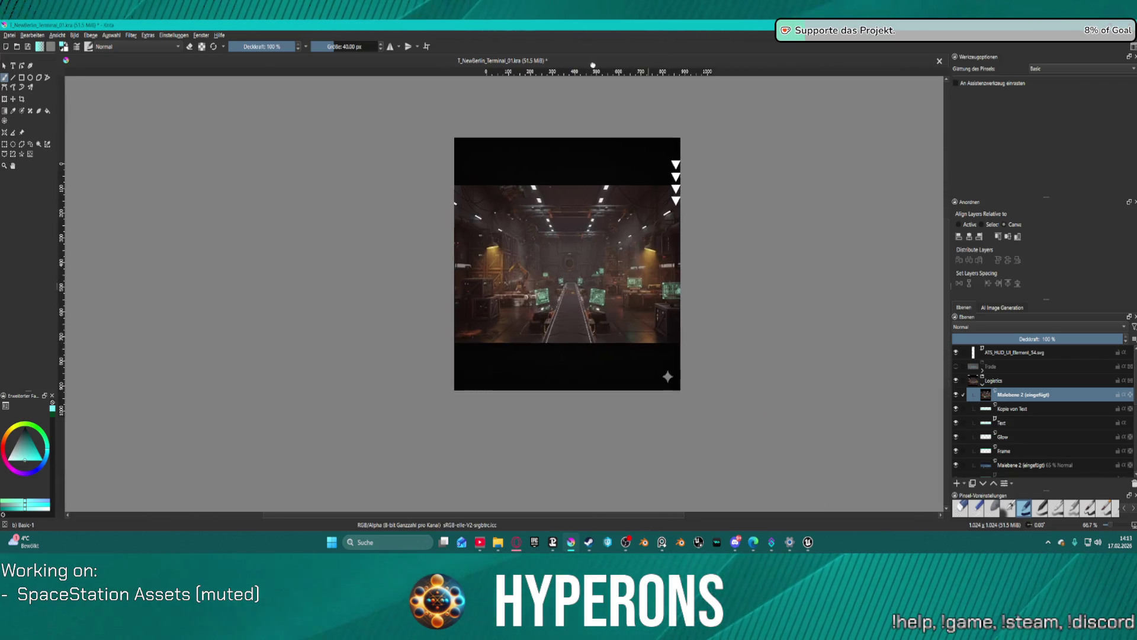
pyautogui.scroll(1, 789, 314)
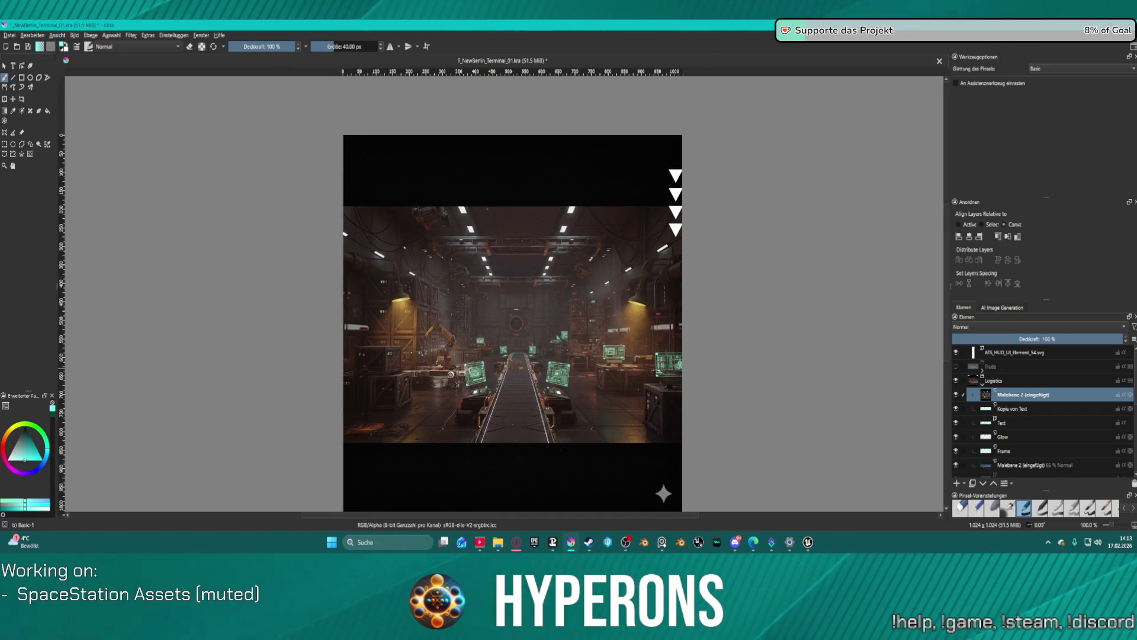
pyautogui.click(14, 99)
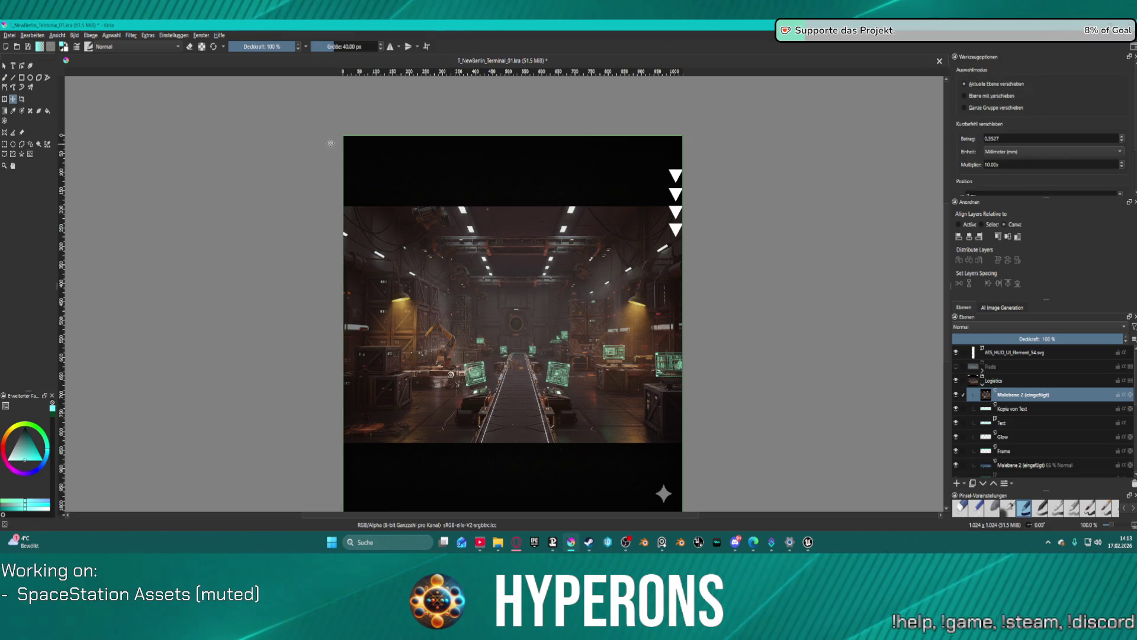
# Step: Shrink the pasted hangar picture and move it up to the top of the canvas
pyautogui.click(5, 99)
pyautogui.moveTo(343, 136)
pyautogui.mouseDown()
pyautogui.moveTo(455, 287)
pyautogui.moveTo(432, 271)
pyautogui.mouseUp()
pyautogui.moveTo(562, 379)
pyautogui.mouseDown()
pyautogui.moveTo(500, 257)
pyautogui.moveTo(504, 210)
pyautogui.mouseUp()
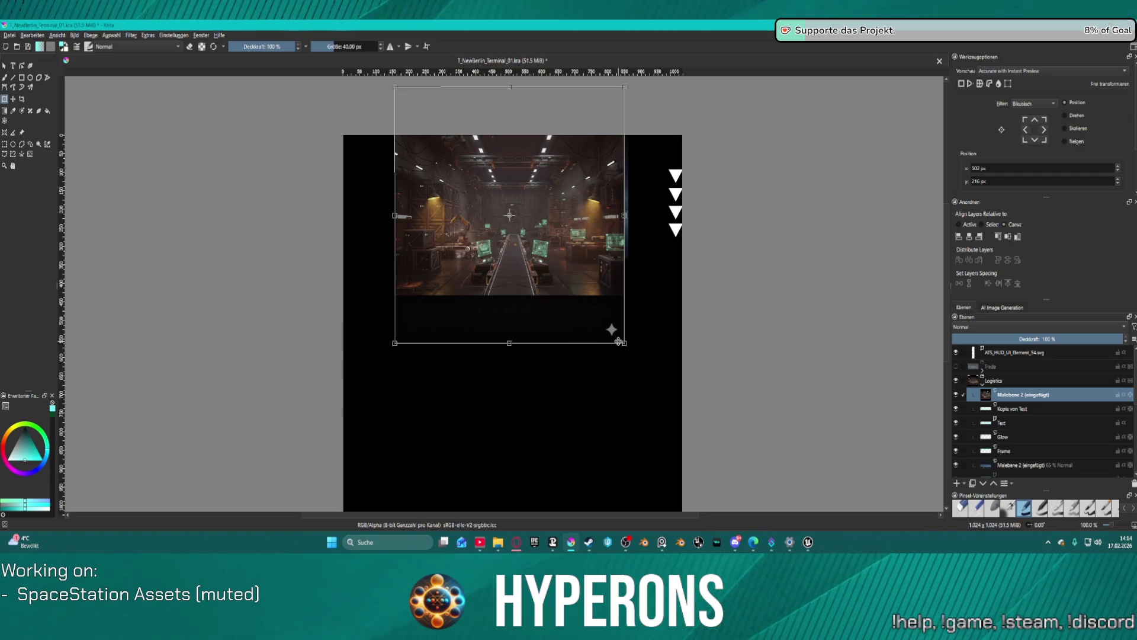
pyautogui.moveTo(625, 343)
pyautogui.mouseDown()
pyautogui.moveTo(538, 291)
pyautogui.moveTo(531, 269)
pyautogui.moveTo(536, 292)
pyautogui.mouseUp()
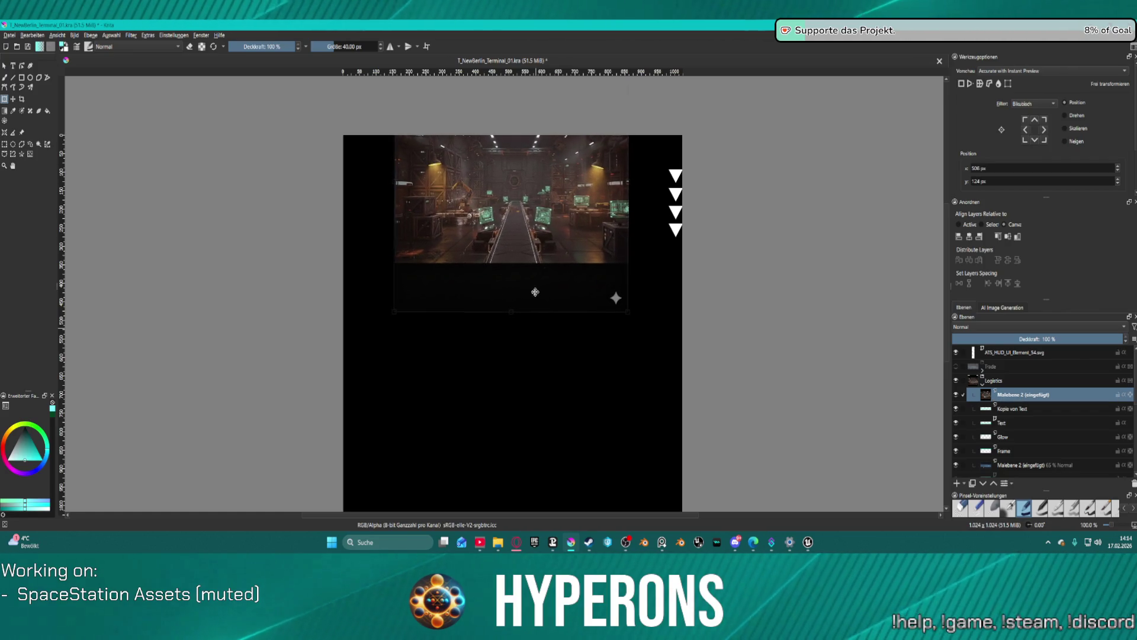
# Step: Paste the hangar picture's selected area into a new layer and delete the original layer
pyautogui.click(5, 145)
pyautogui.moveTo(387, 126); pyautogui.dragTo(392, 167)
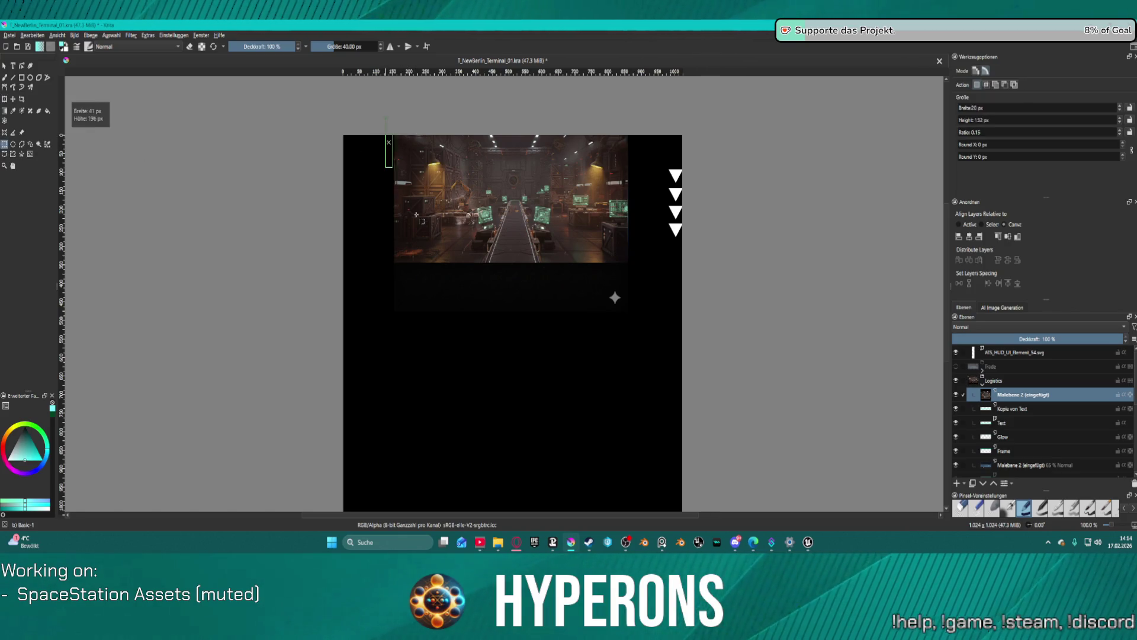
pyautogui.moveTo(635, 264); pyautogui.dragTo(635, 263)
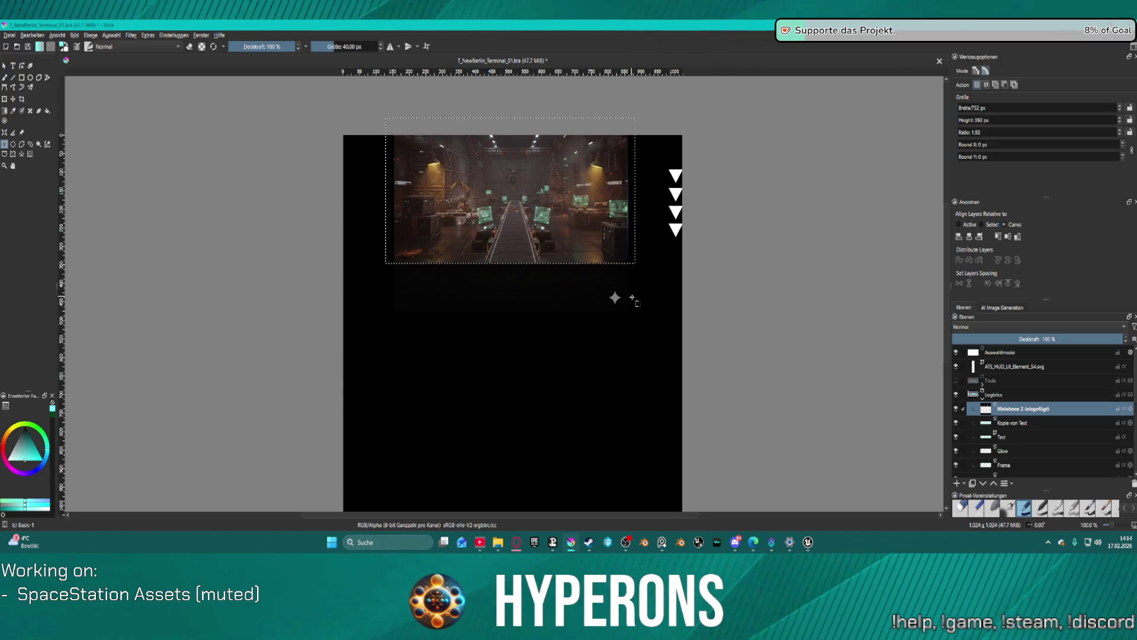
pyautogui.hotkey('ctrl', 'v')
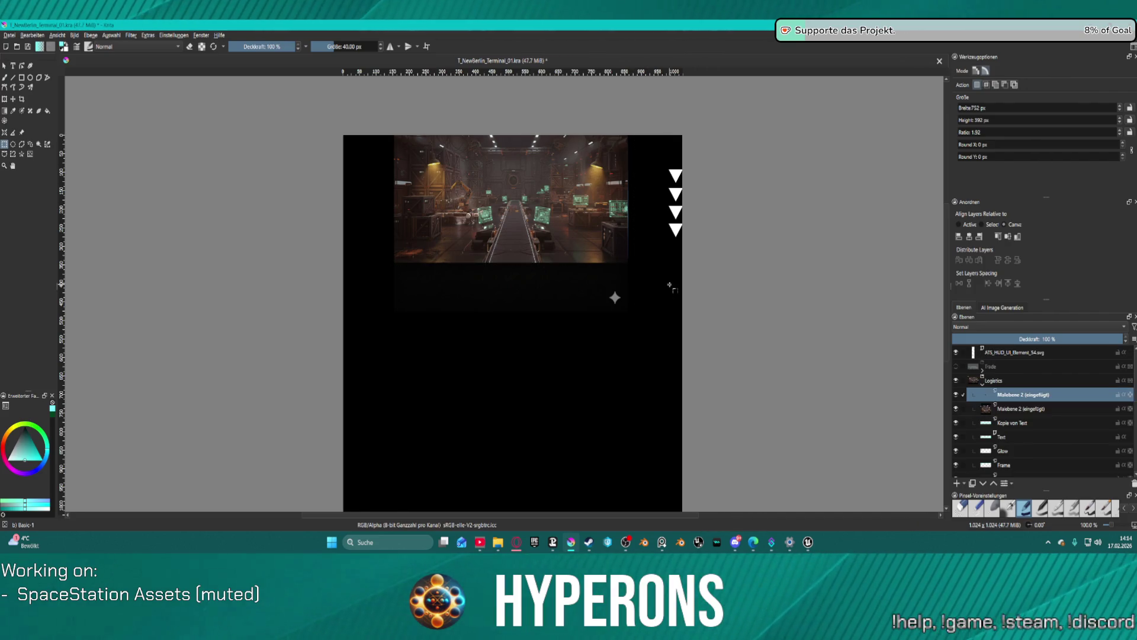
pyautogui.click(1037, 409)
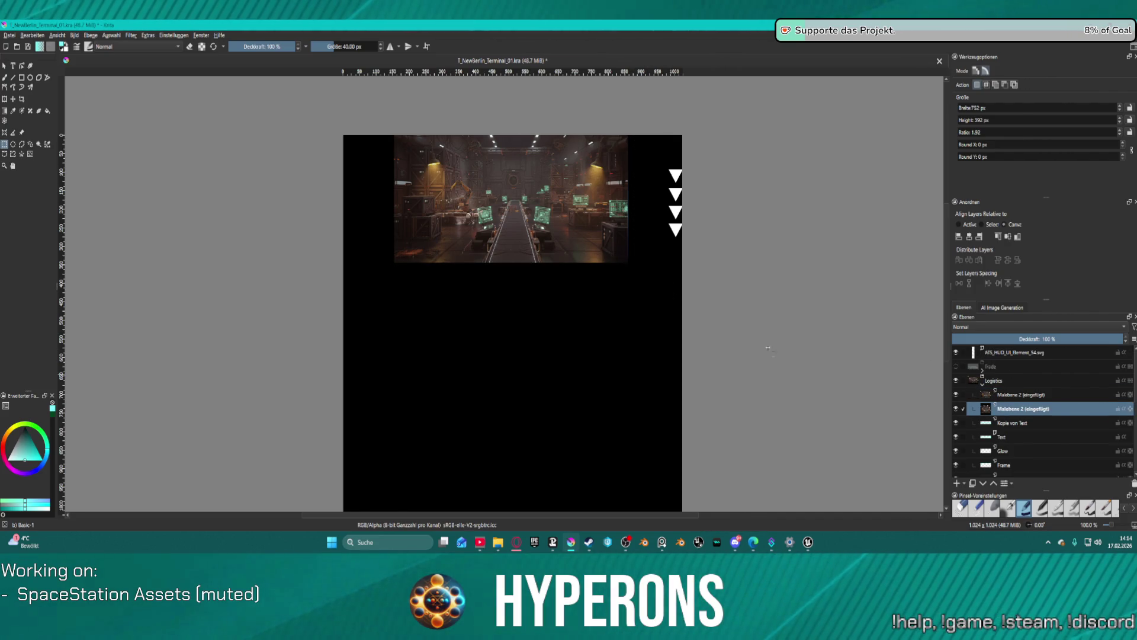
pyautogui.press('Delete')
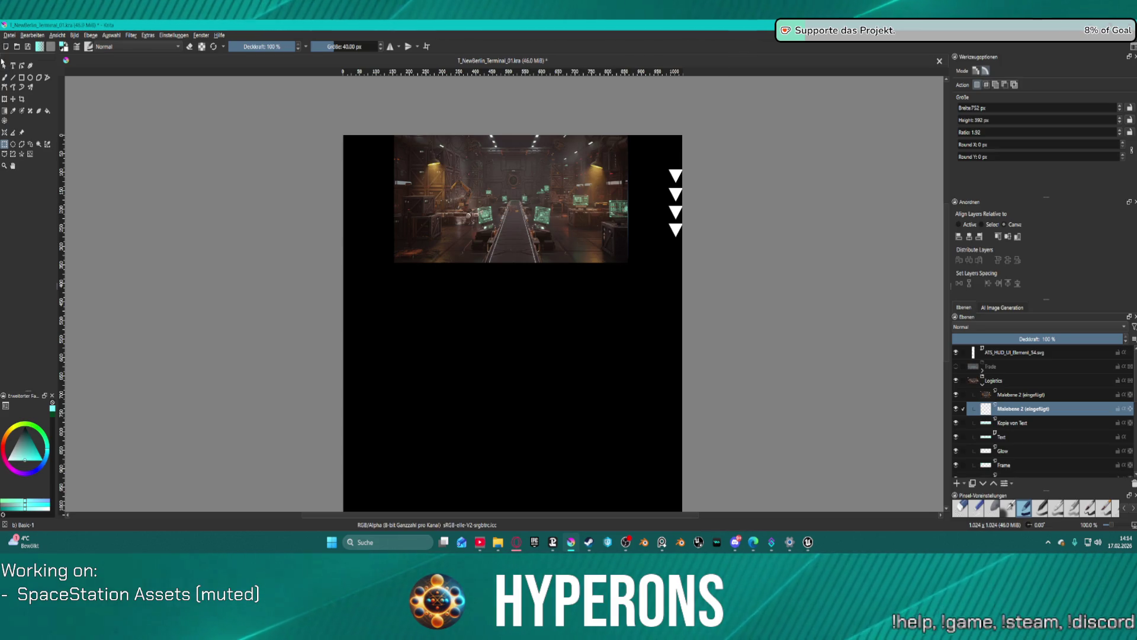
pyautogui.click(13, 99)
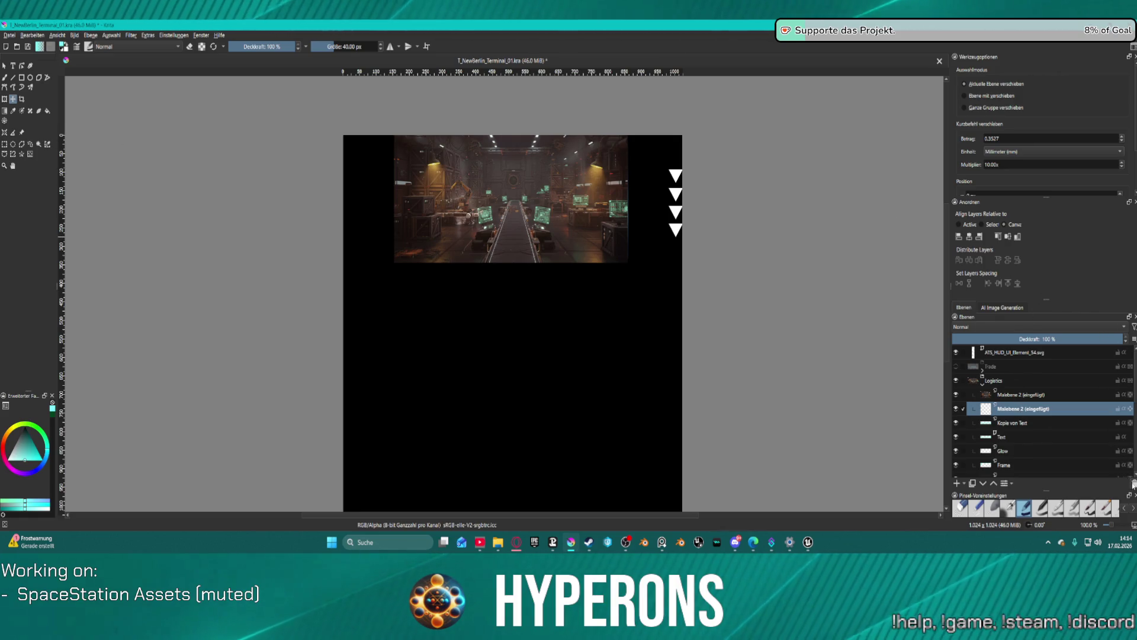
pyautogui.hotkey('shift', 'Delete')
# Step: Nudge the hangar layer slightly left and place it beneath the Frame layer
pyautogui.click(1030, 395)
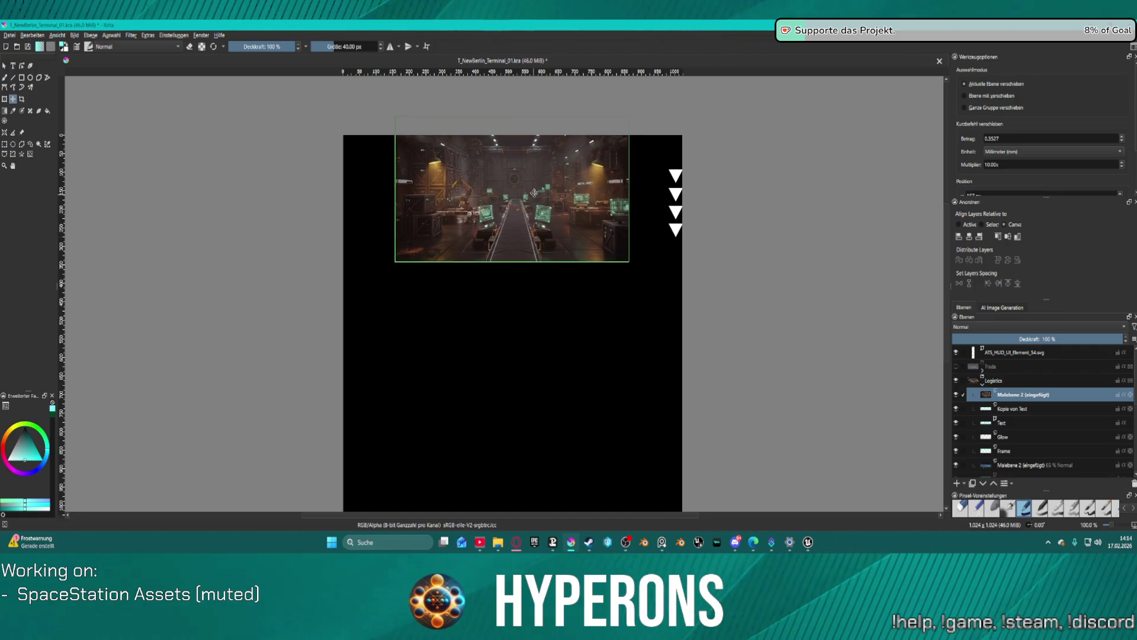
pyautogui.press('Left')
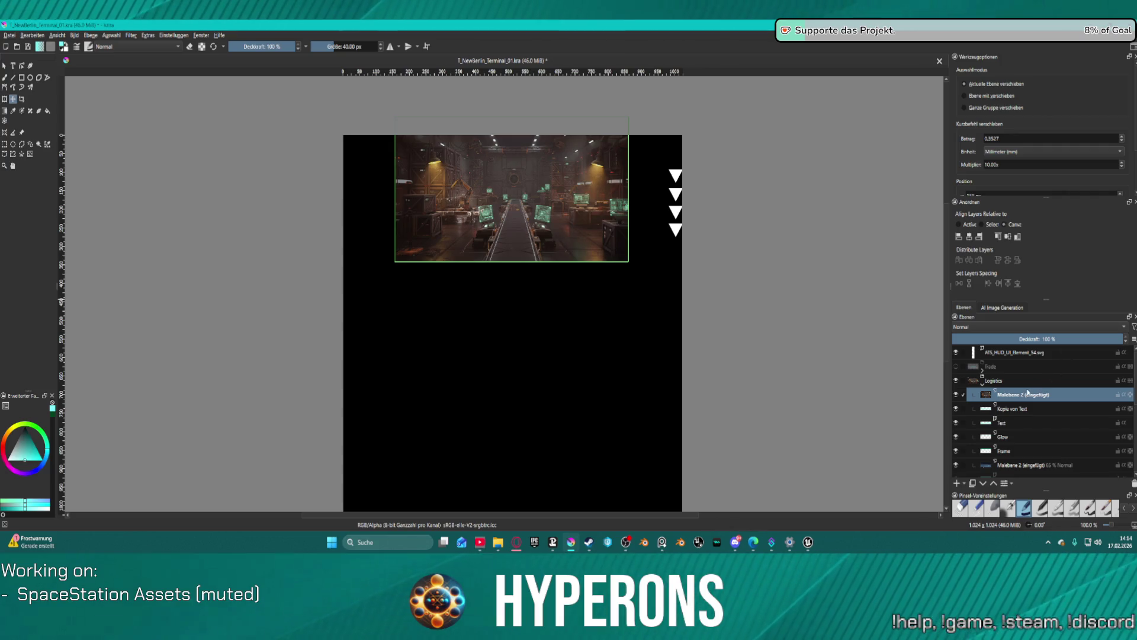
pyautogui.moveTo(1028, 393)
pyautogui.mouseDown()
pyautogui.moveTo(1007, 459)
pyautogui.moveTo(963, 445)
pyautogui.mouseUp()
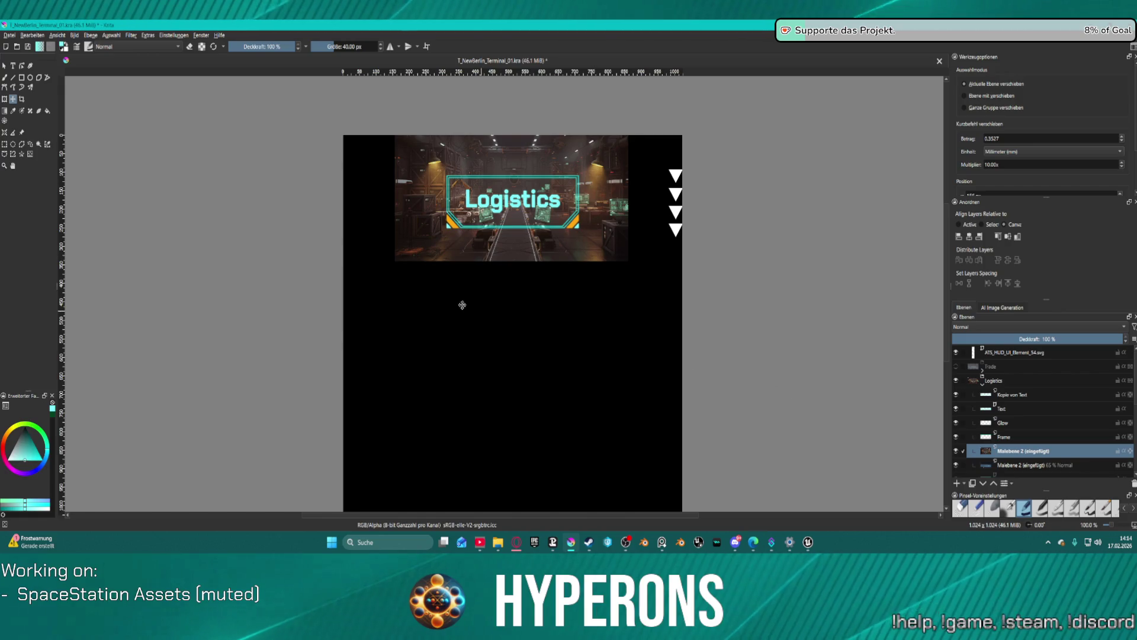
pyautogui.click(10, 35)
# Step: Export the Logistics image over the existing T_NewBerlin_Terminal_04.png with default PNG options
pyautogui.click(63, 122)
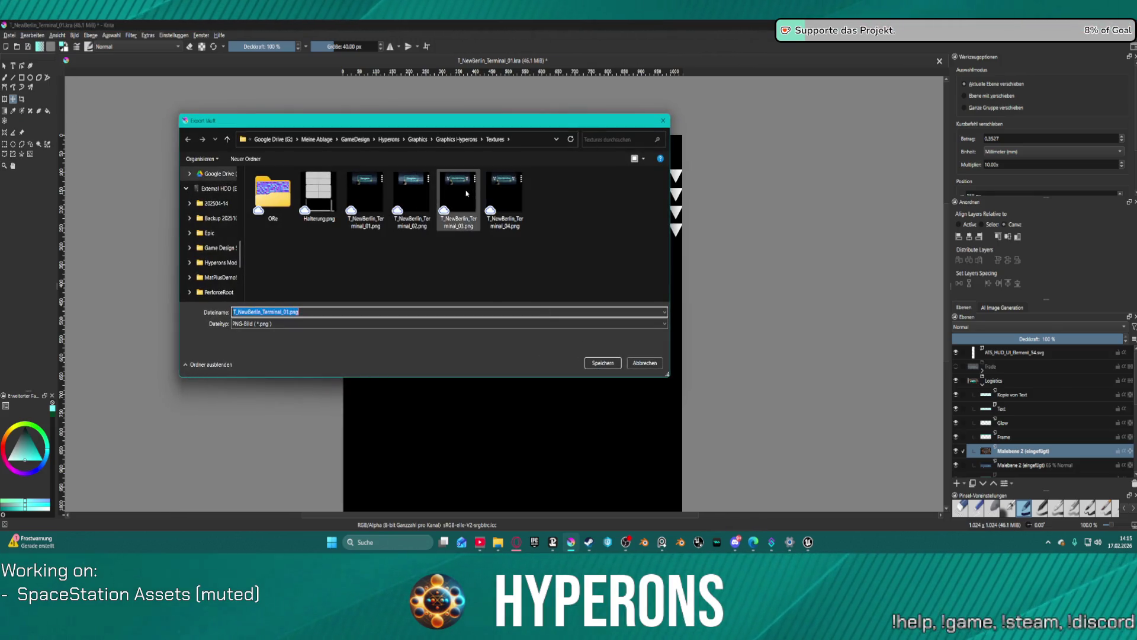
pyautogui.click(507, 194)
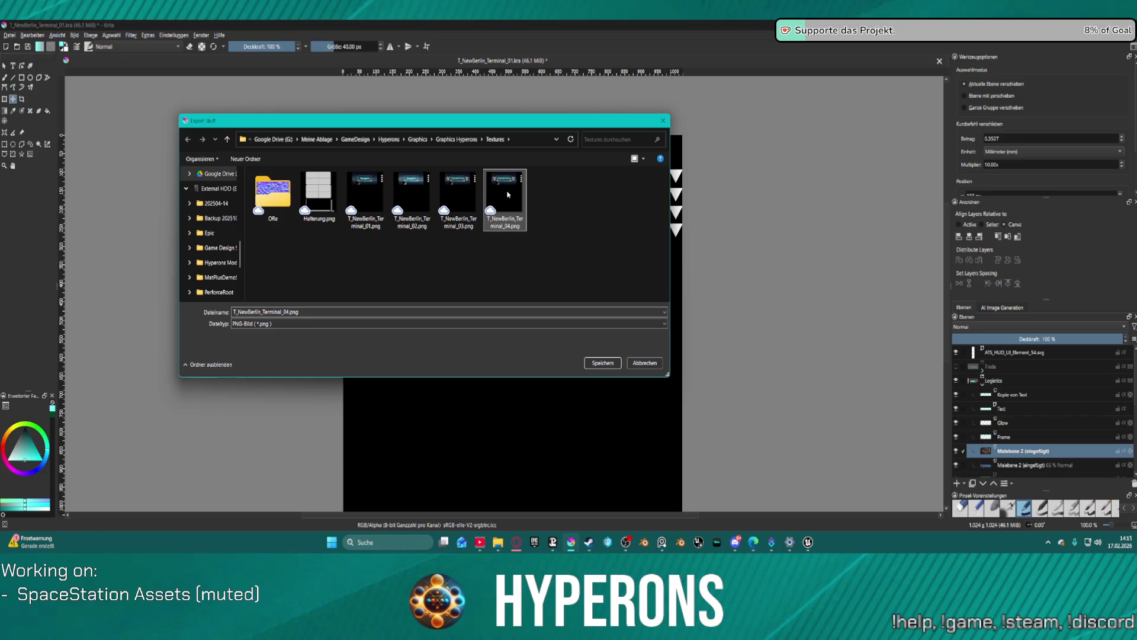
pyautogui.click(611, 367)
pyautogui.click(590, 282)
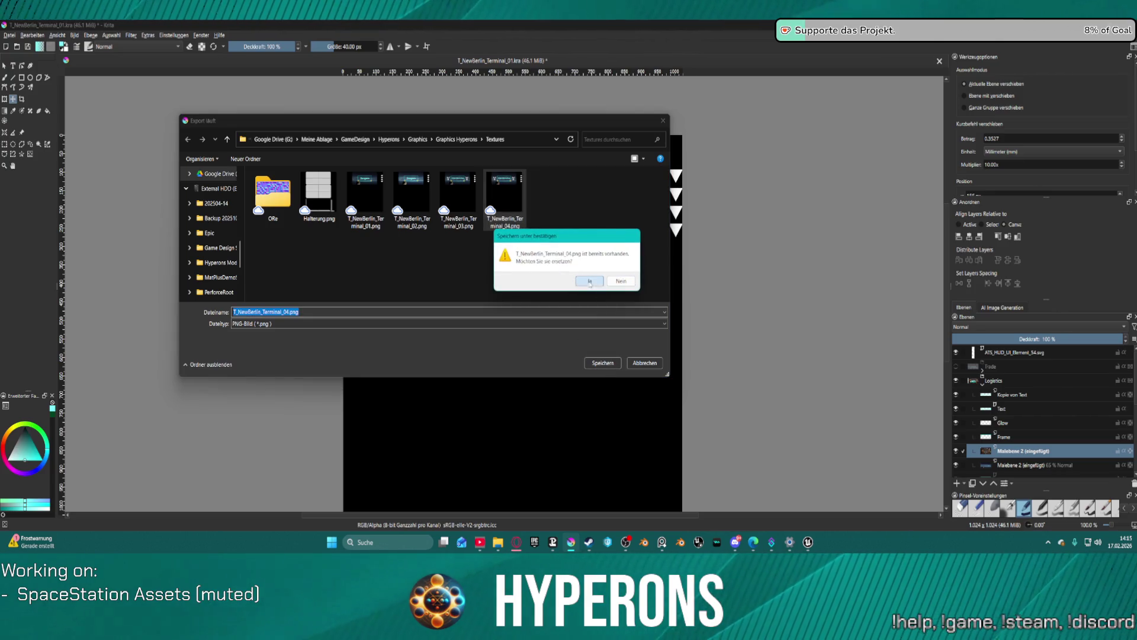
pyautogui.click(630, 384)
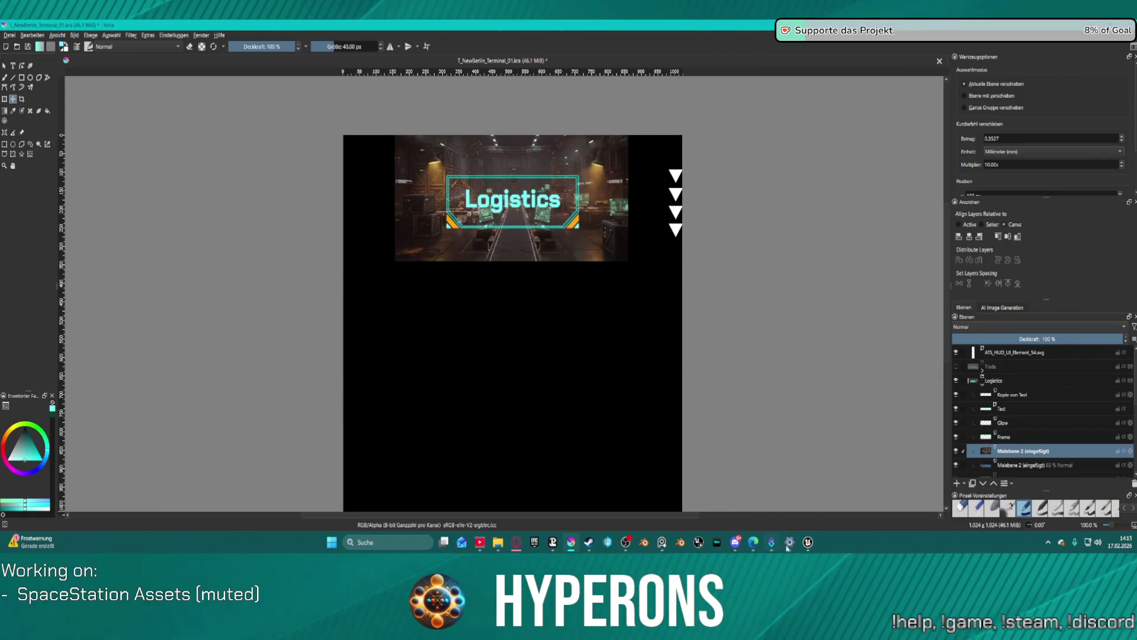
# Step: Back in Unreal Engine, reimport the T_NewBerlin_Terminal_04 texture from the updated PNG
pyautogui.moveTo(809, 543)
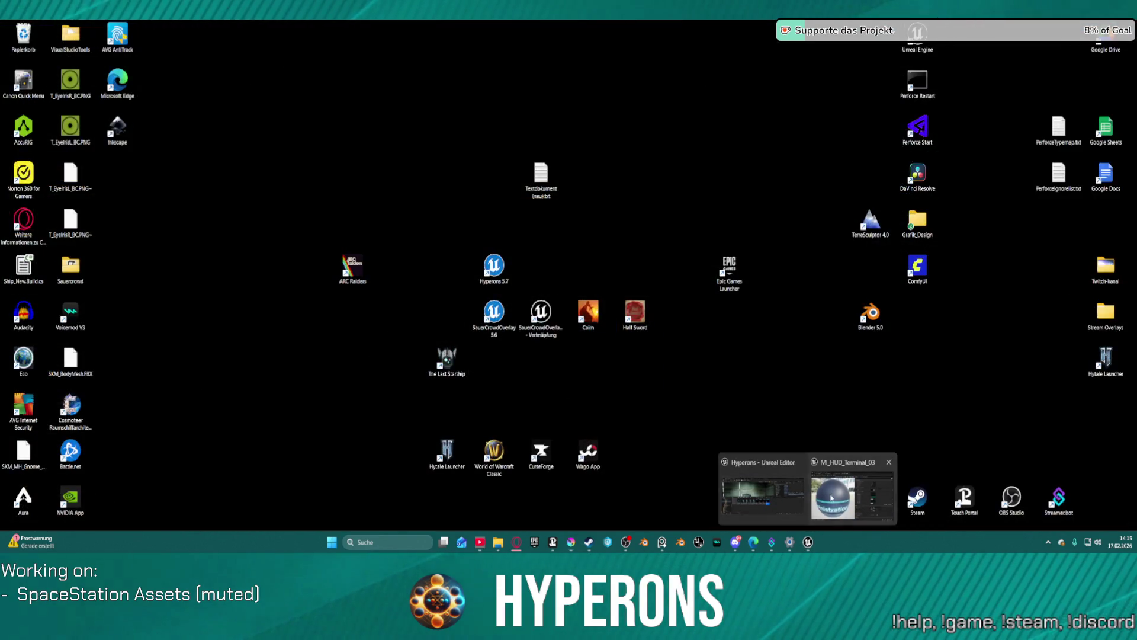
pyautogui.click(832, 498)
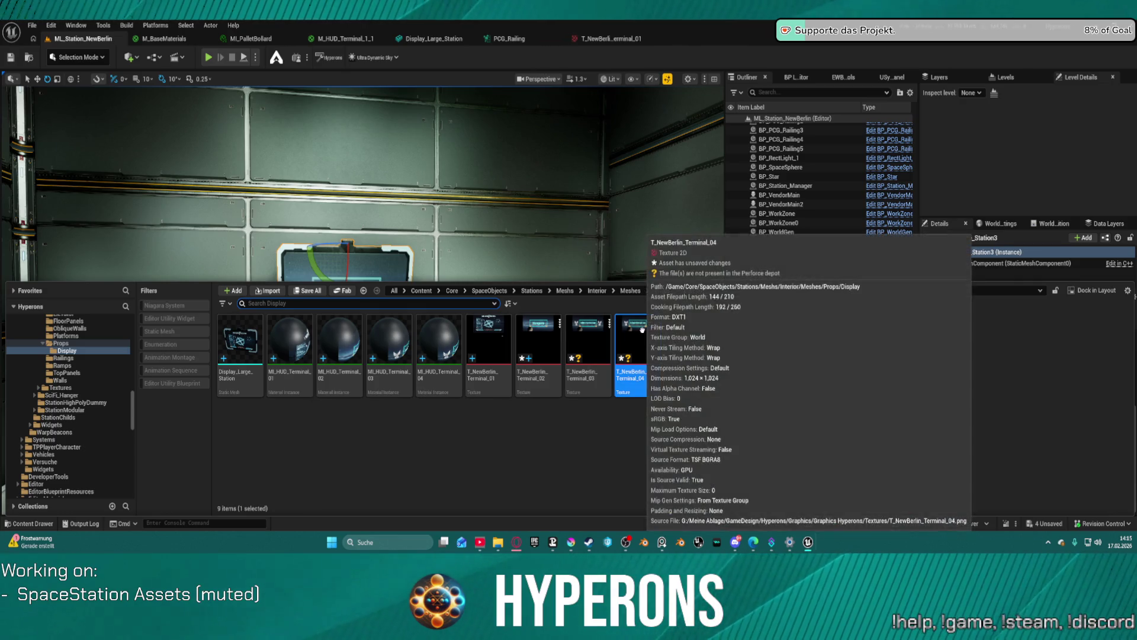
pyautogui.rightClick(641, 356)
pyautogui.click(683, 246)
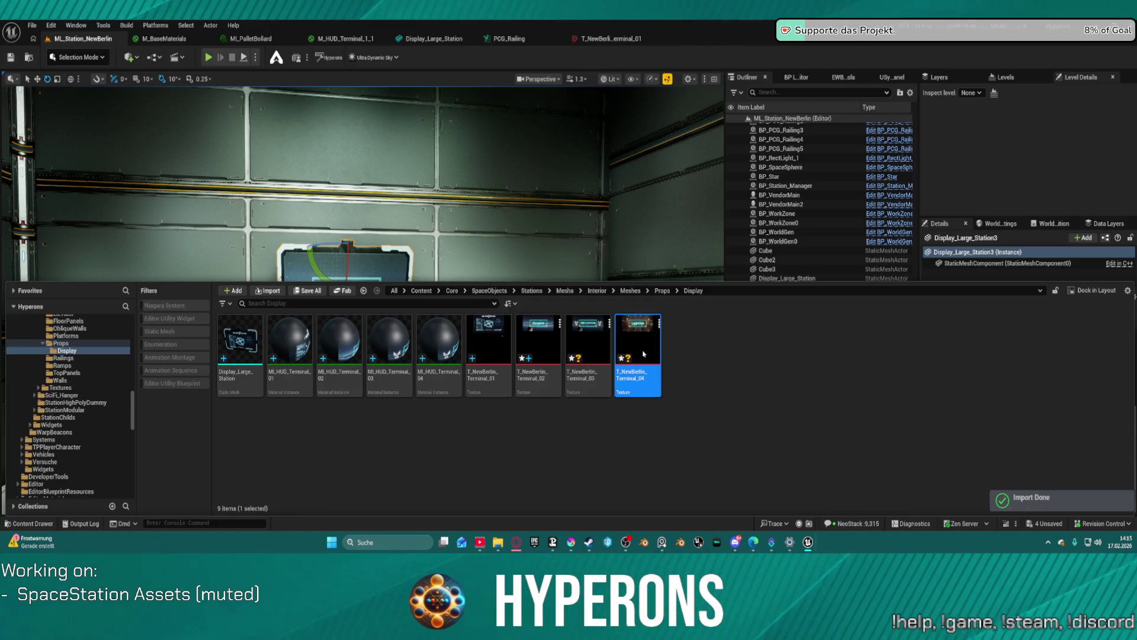
# Step: Hide the Content Drawer, frame the Logistics wall display, and start playing the level
pyautogui.hotkey('ctrl', 'space')
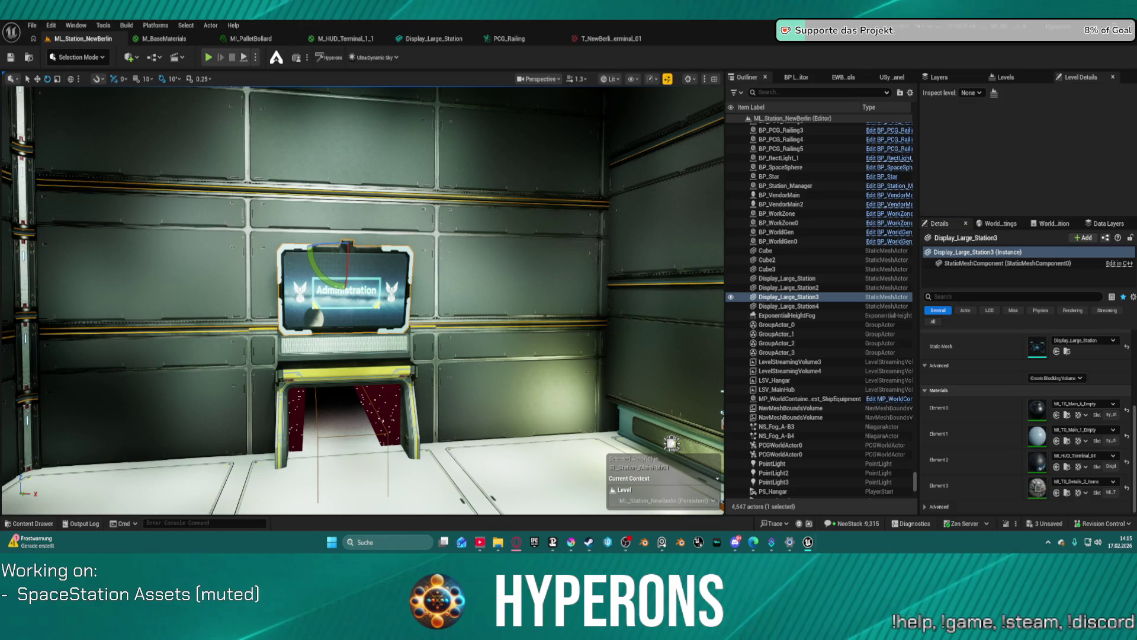
pyautogui.scroll(5, 499, 350)
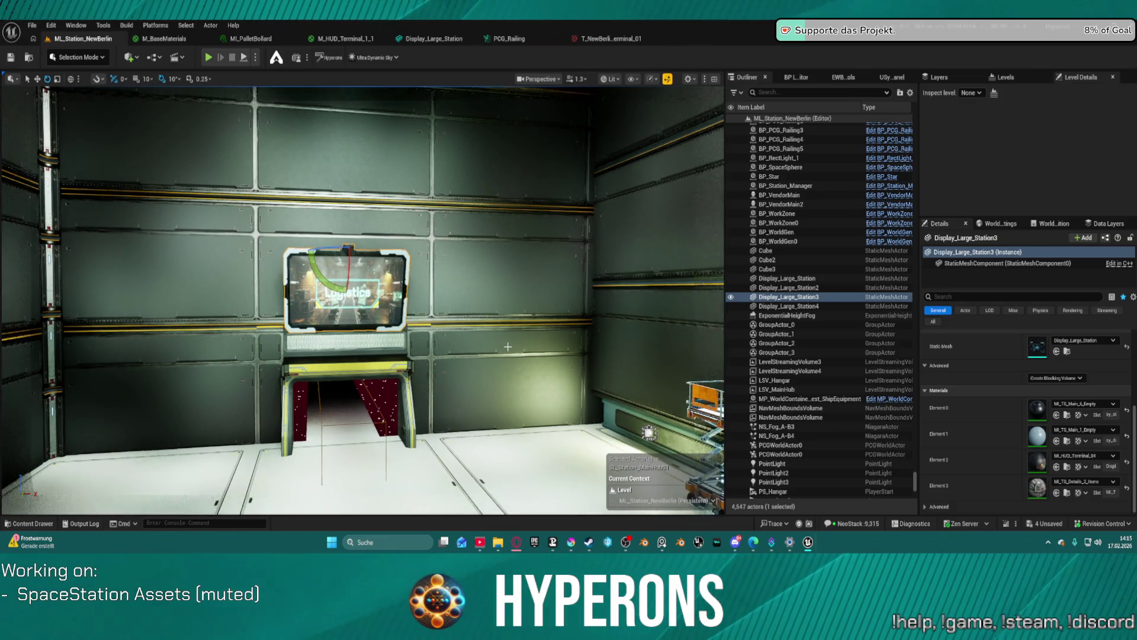
pyautogui.scroll(-10, 540, 342)
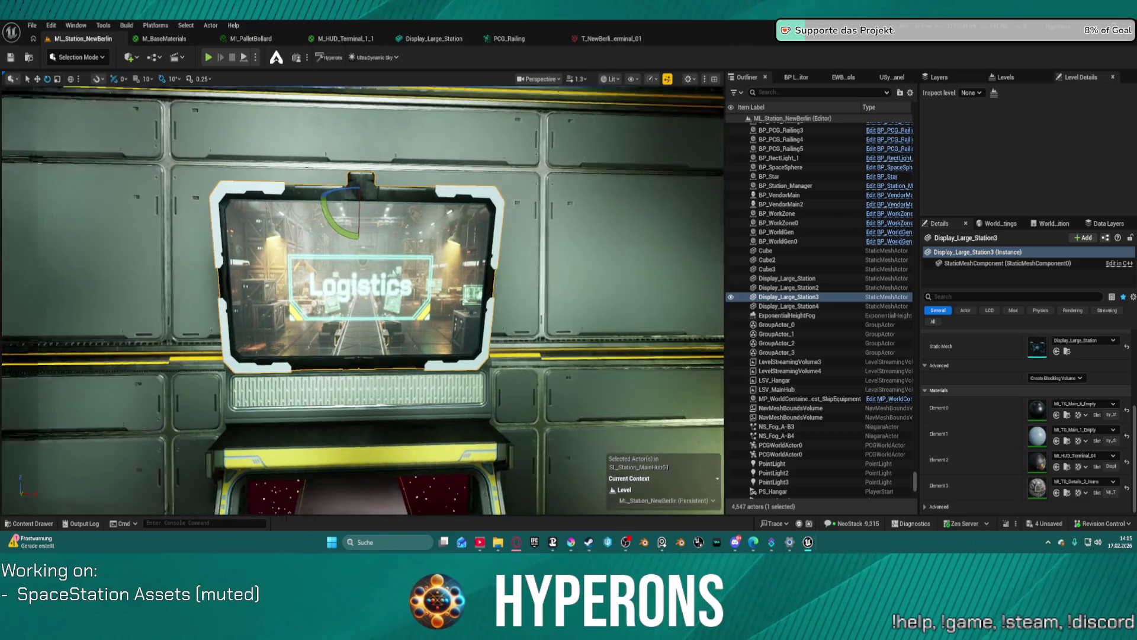
pyautogui.scroll(5, 363, 300)
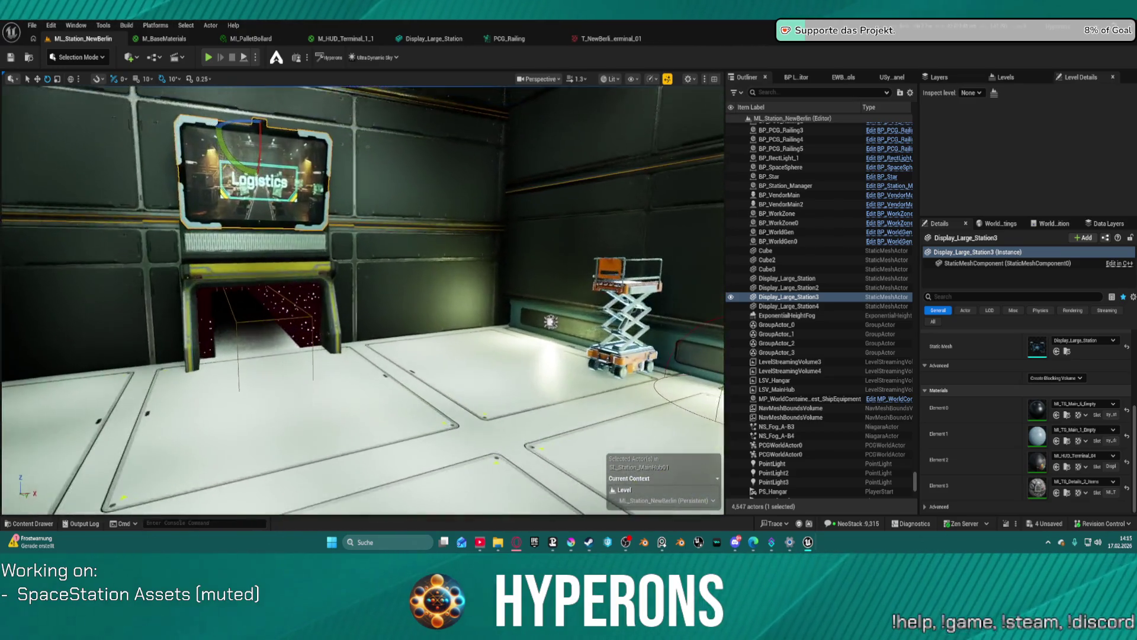
pyautogui.scroll(-10, 362, 300)
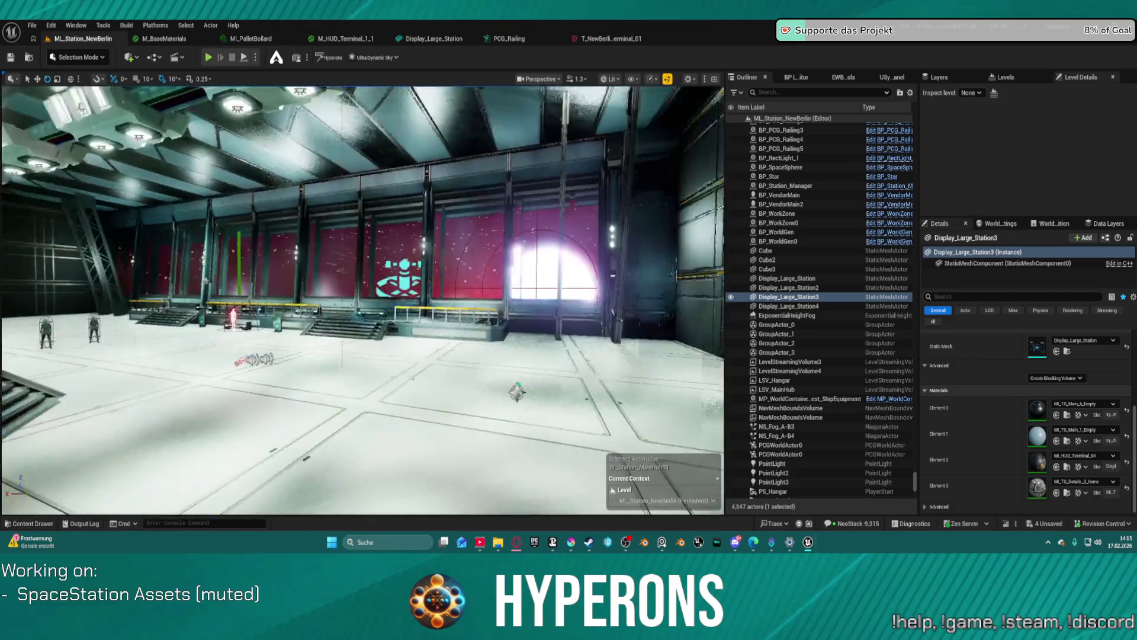
pyautogui.scroll(10, 362, 300)
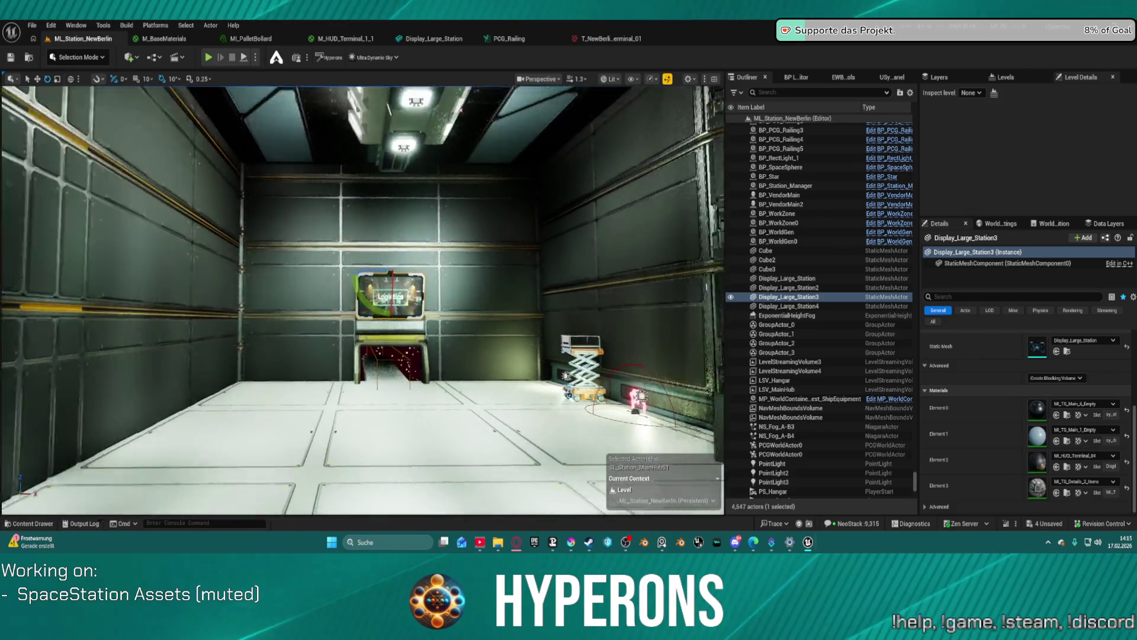
pyautogui.scroll(1, 362, 300)
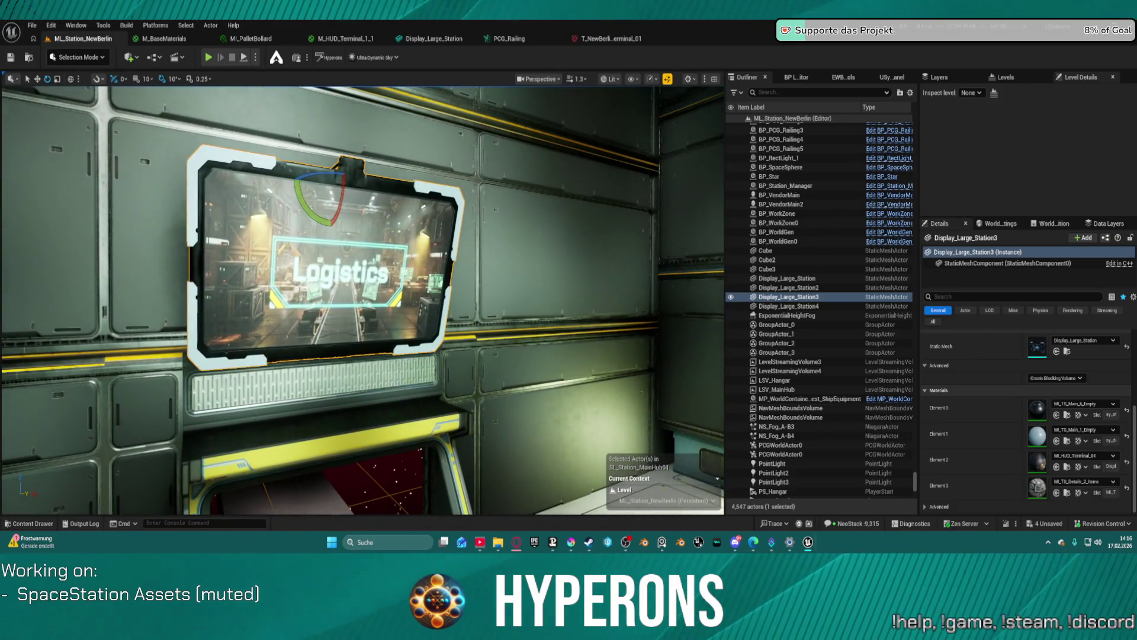
pyautogui.scroll(-10, 362, 300)
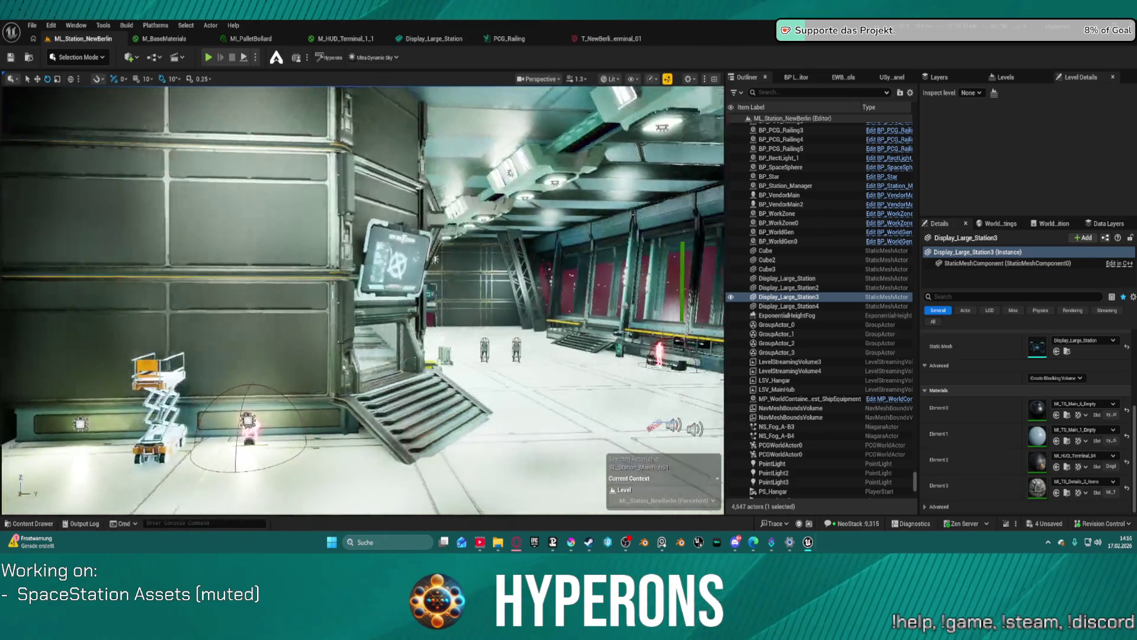
pyautogui.scroll(10, 362, 300)
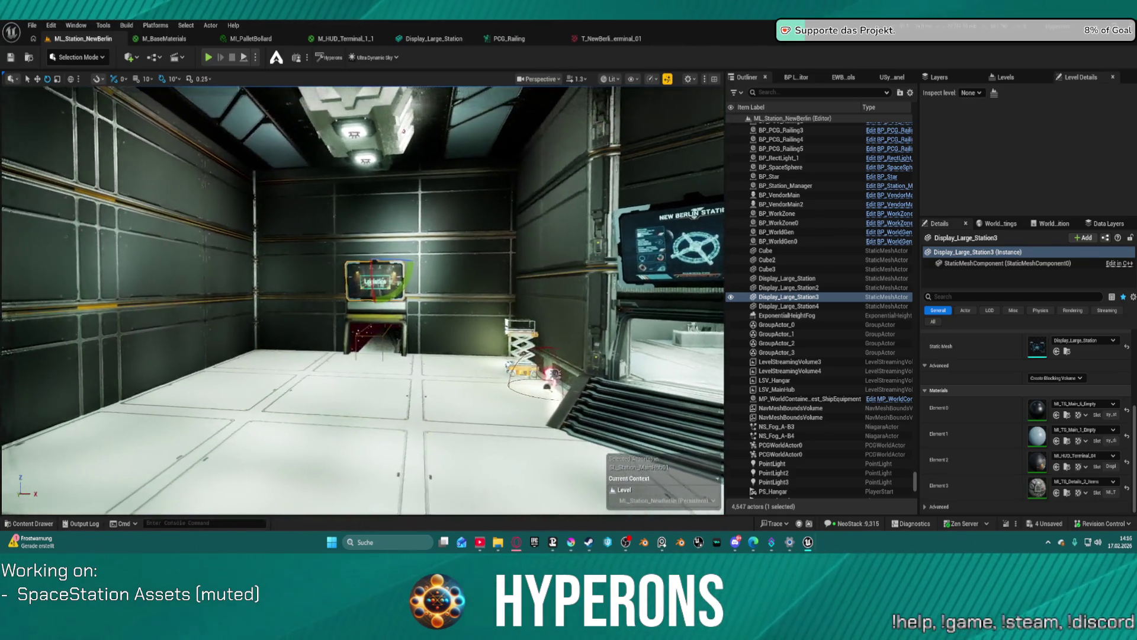
pyautogui.press('f')
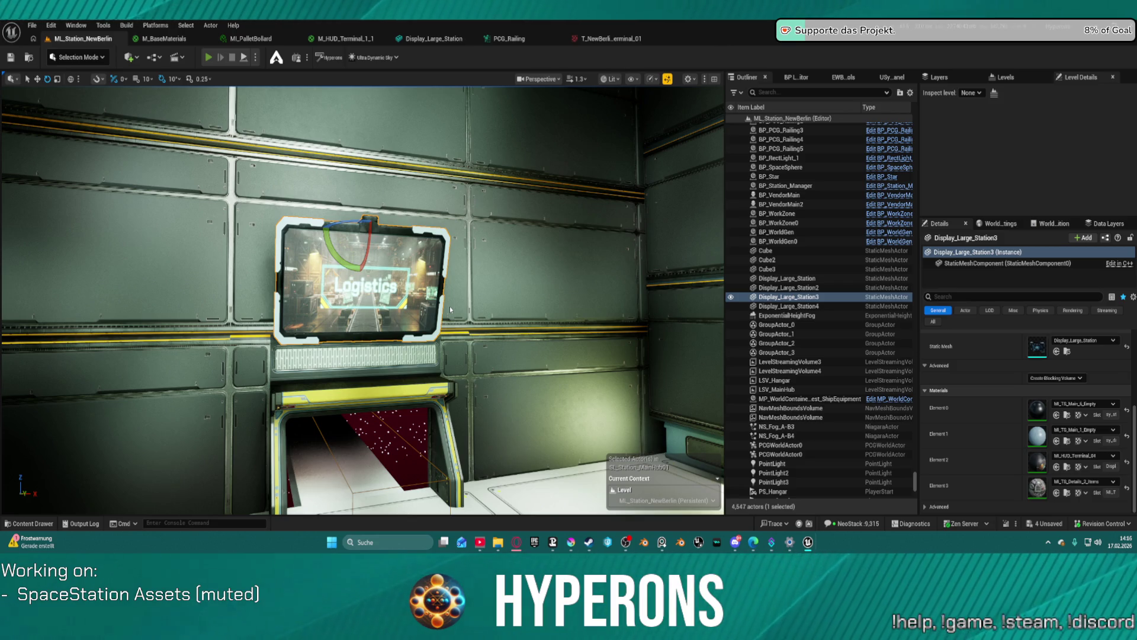
pyautogui.hotkey('alt', 'p')
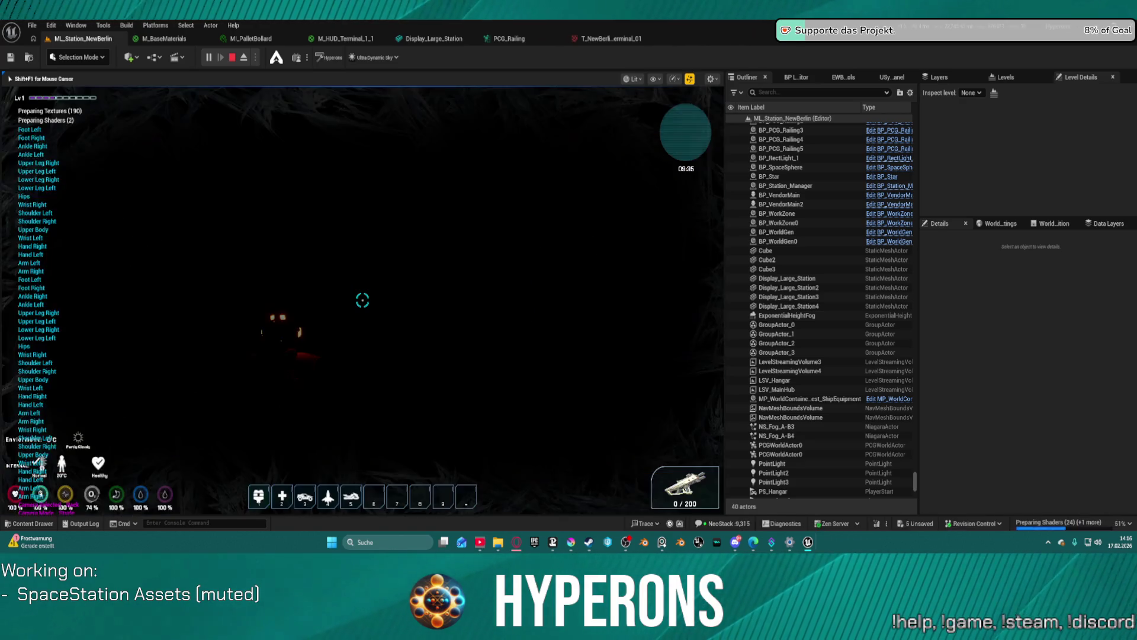
# Step: Walk the character across the hangar and along the staircase
pyautogui.press('w')
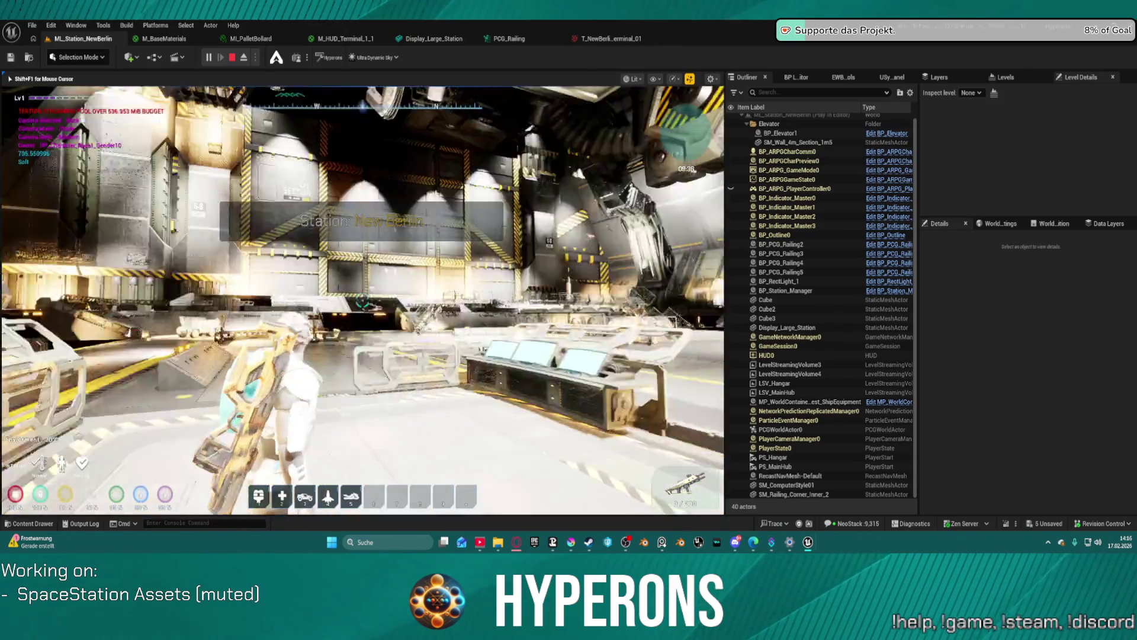
pyautogui.press('w')
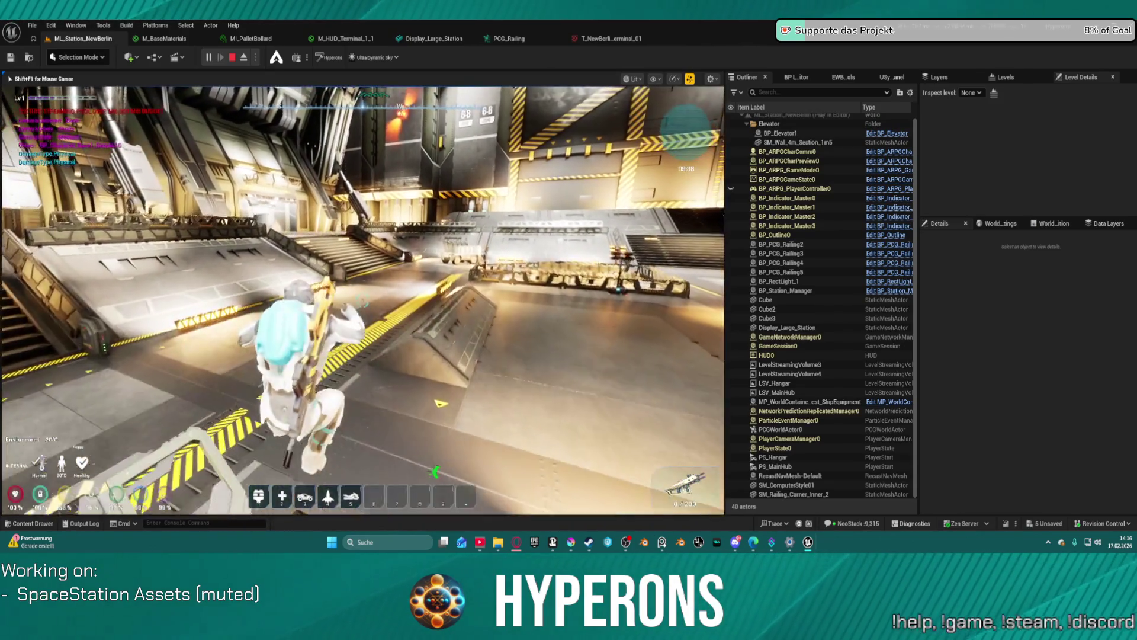
pyautogui.press('w')
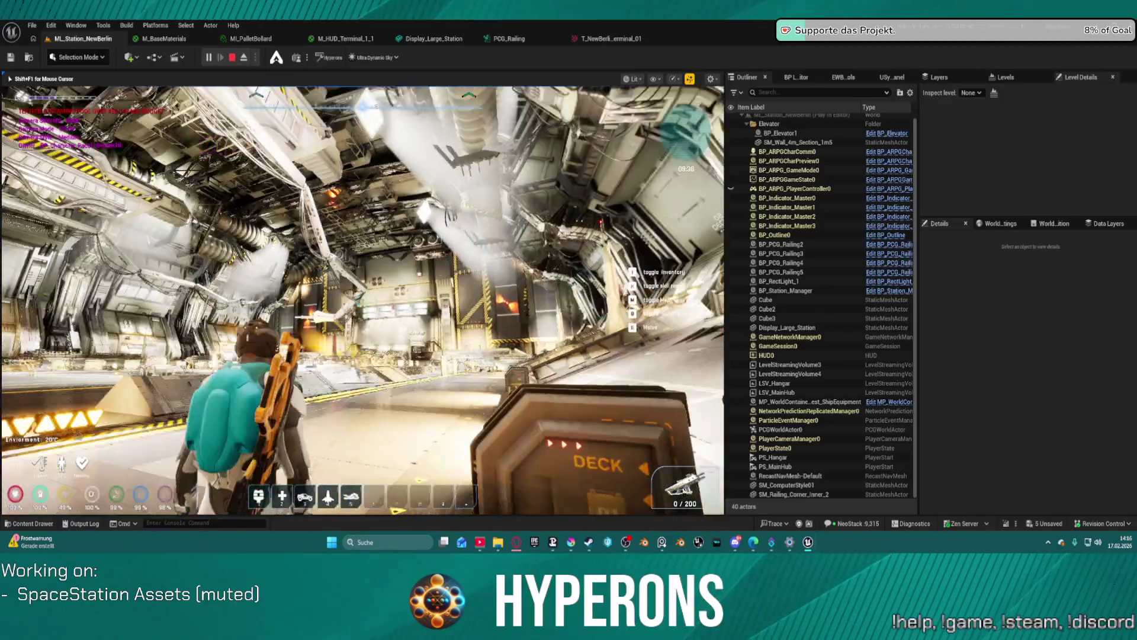
pyautogui.press('w')
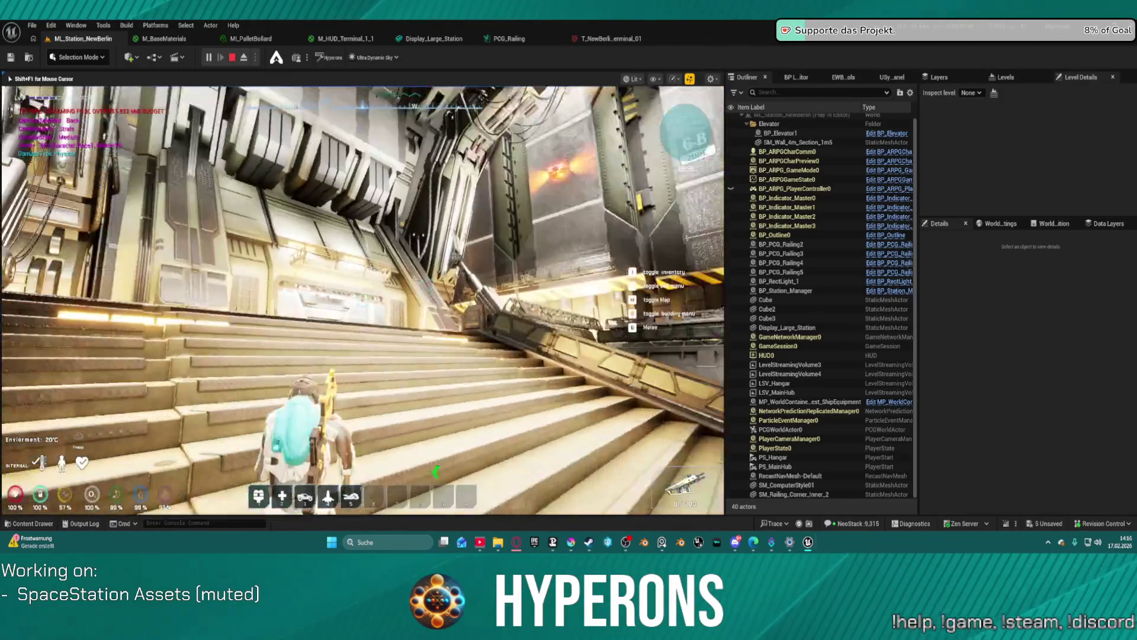
pyautogui.press('w')
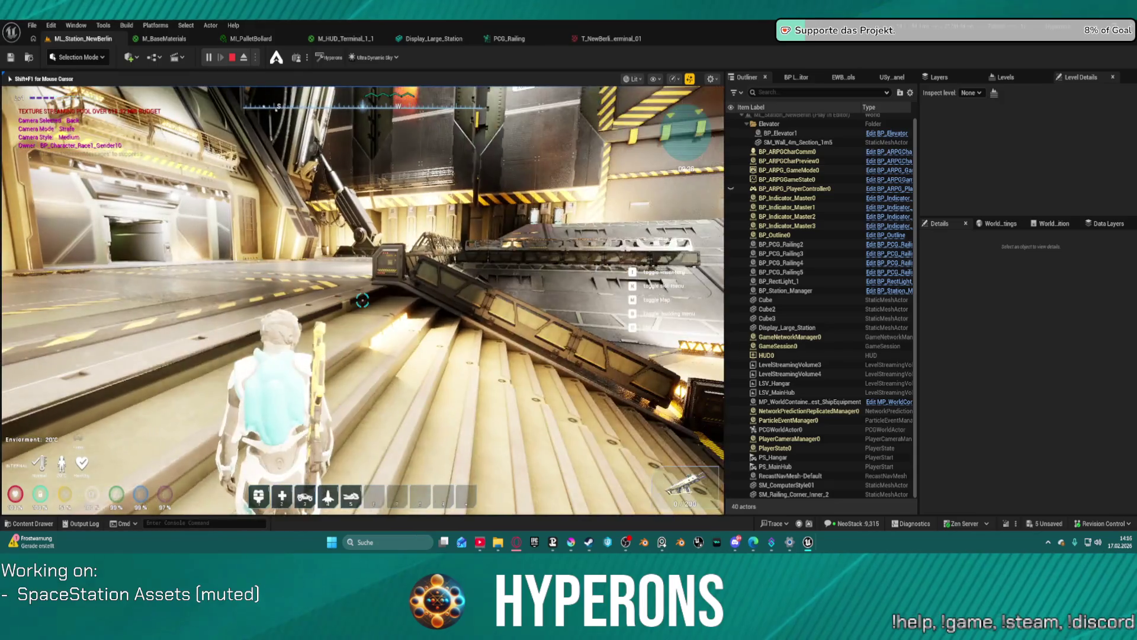
pyautogui.press('w')
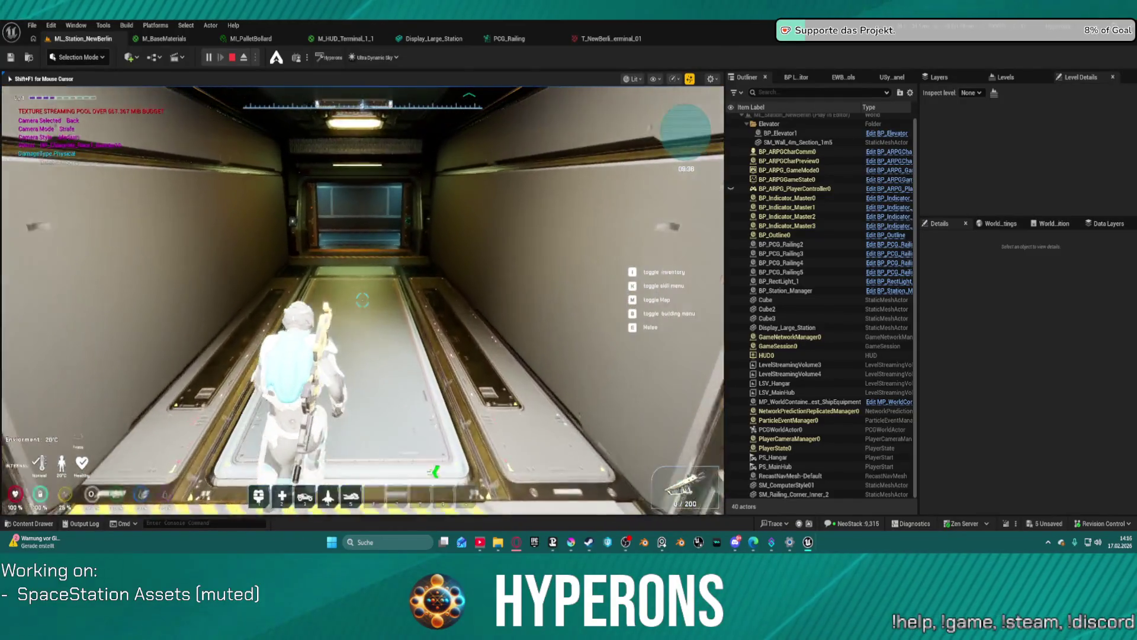
# Step: Continue past the elevator to the Logistics terminal, try interacting, then stop Play-in-Editor
pyautogui.press('w')
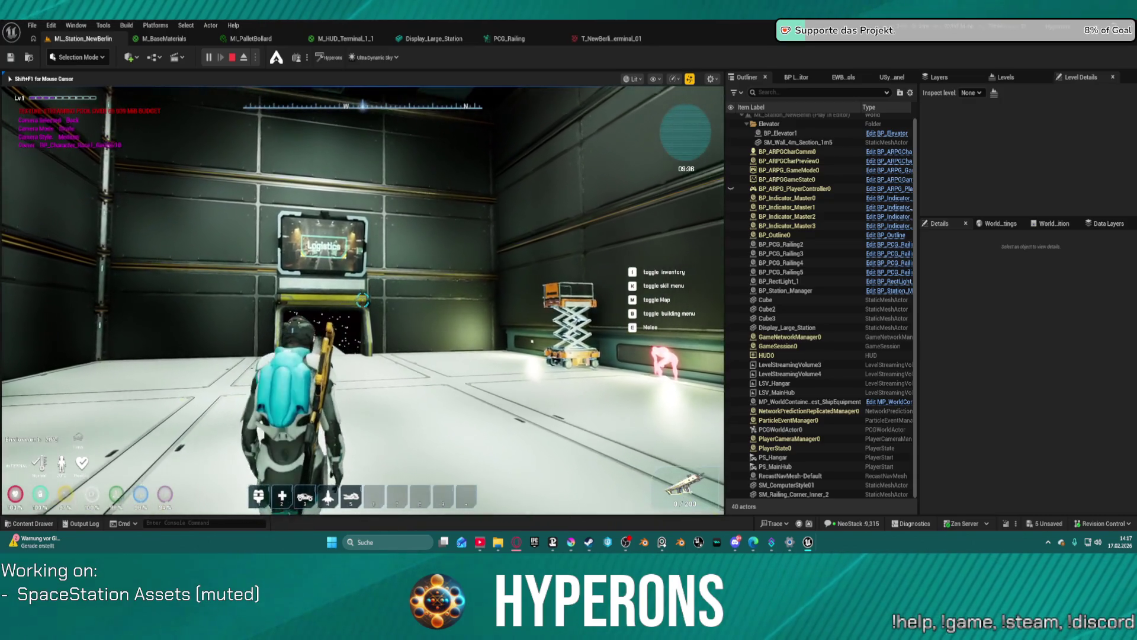
pyautogui.press('w')
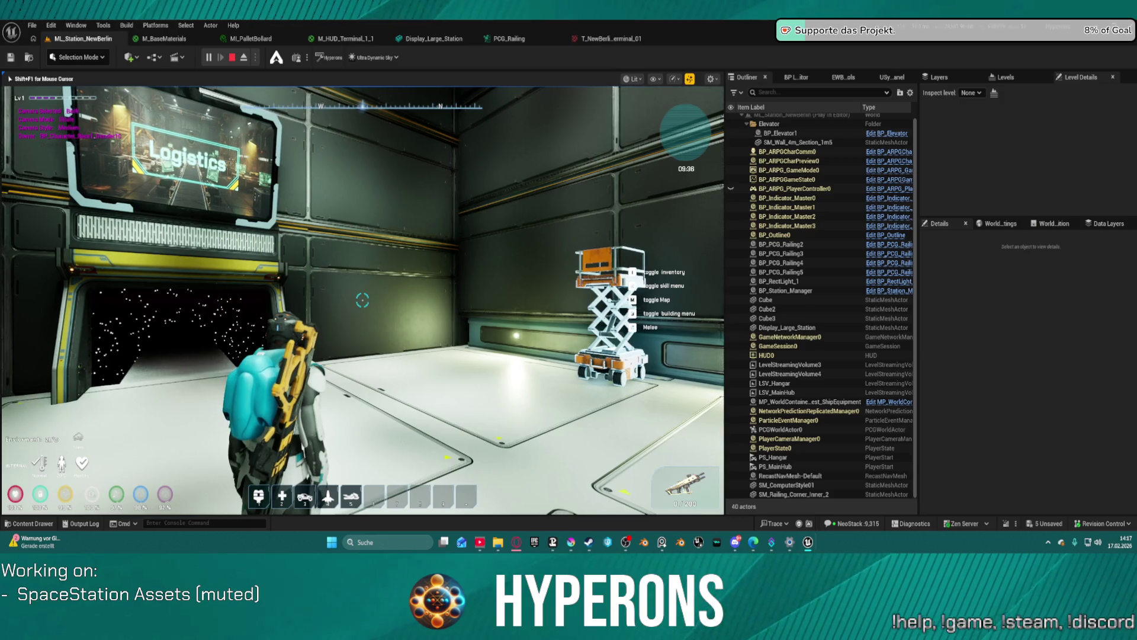
pyautogui.press('e')
pyautogui.press('Escape')
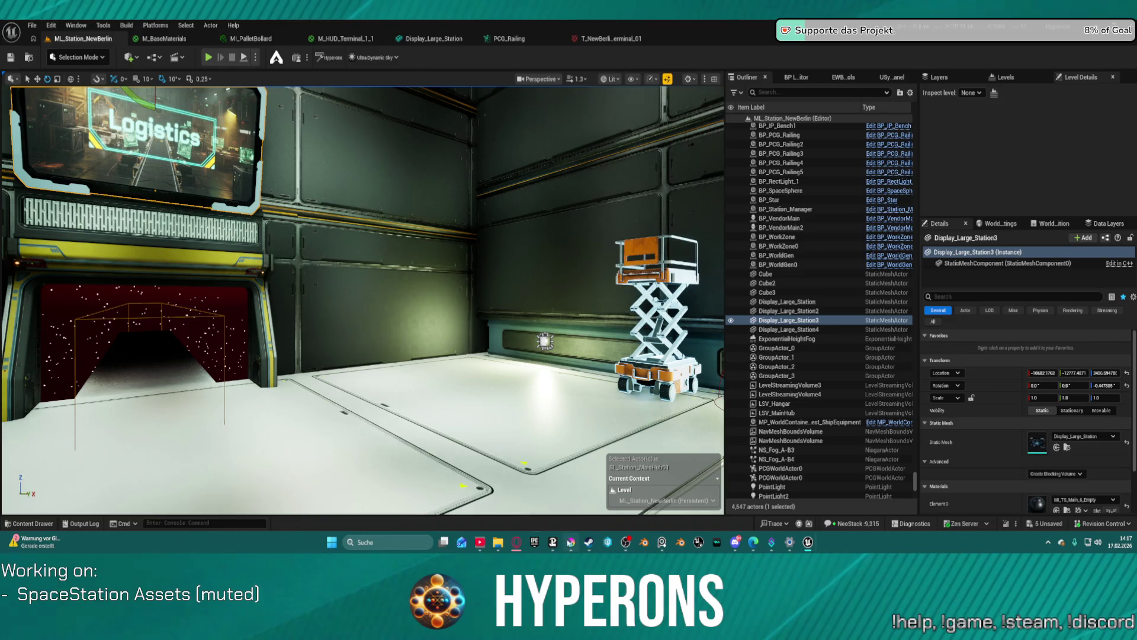
# Step: Dolly the viewport around the Logistics wall display, then bring T_NewBerlin_Terminal_01.kra up in Krita
pyautogui.click(517, 542)
pyautogui.click(521, 546)
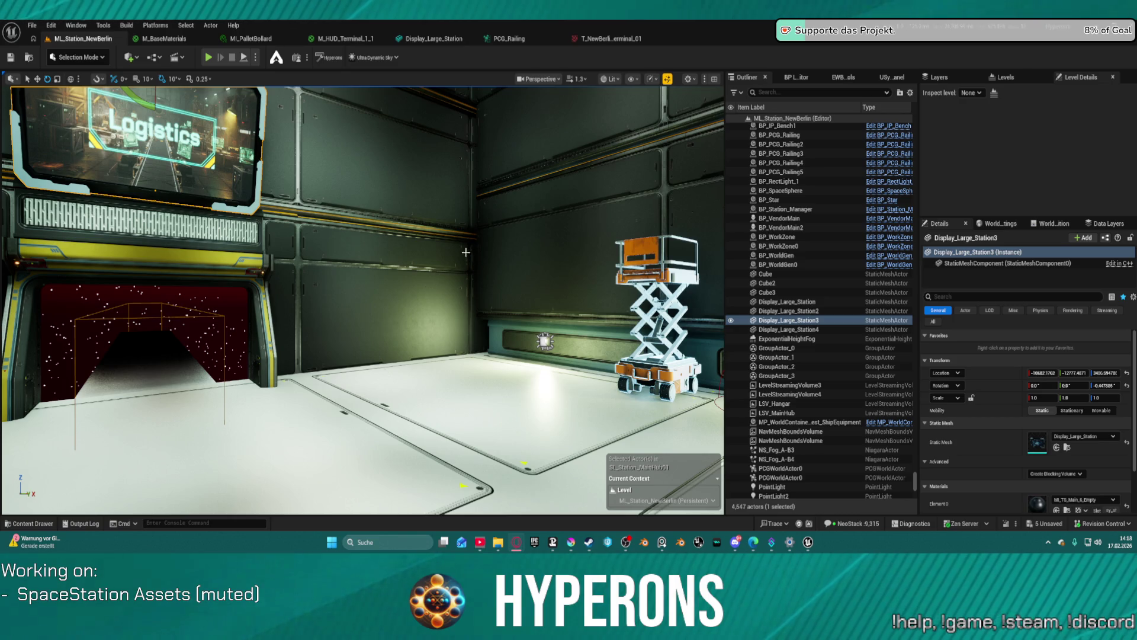
pyautogui.scroll(-3, 467, 284)
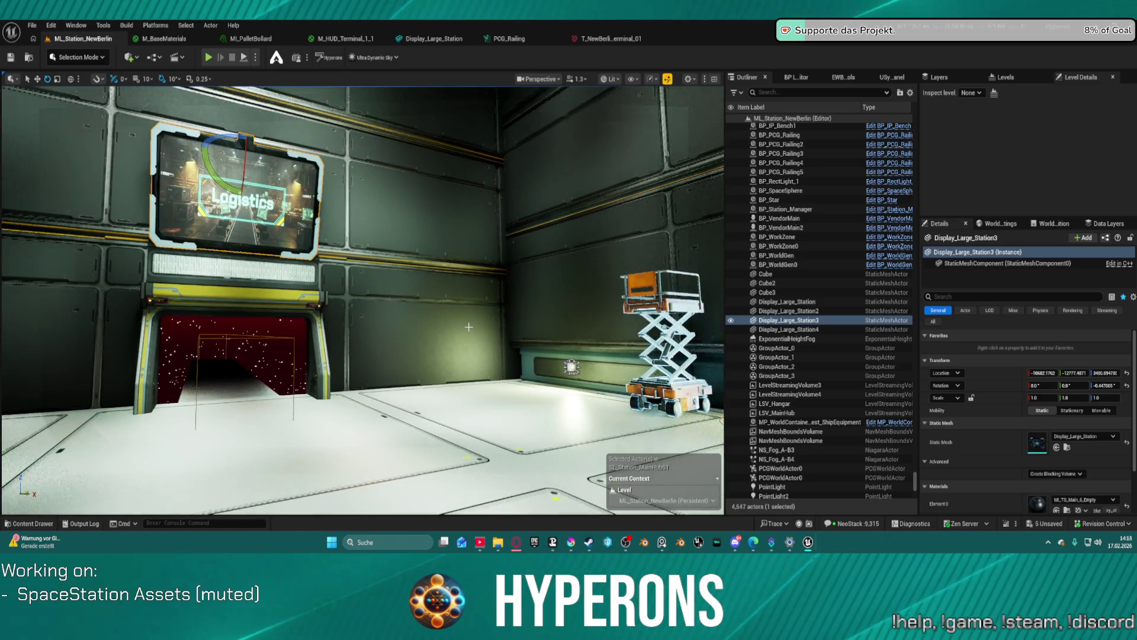
pyautogui.scroll(1, 469, 327)
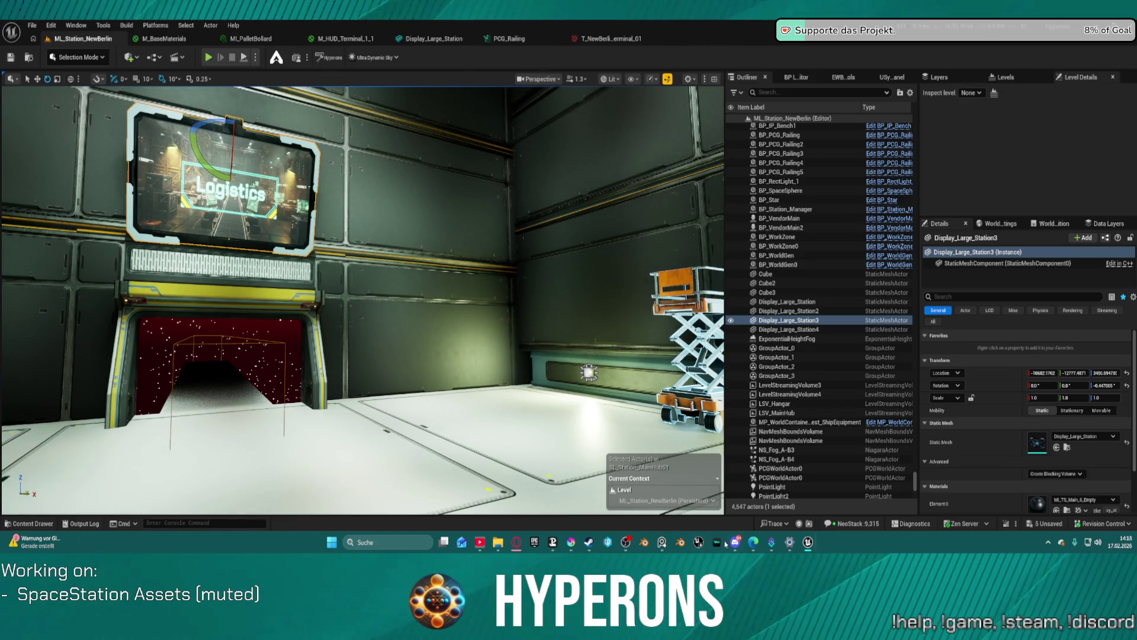
pyautogui.click(570, 542)
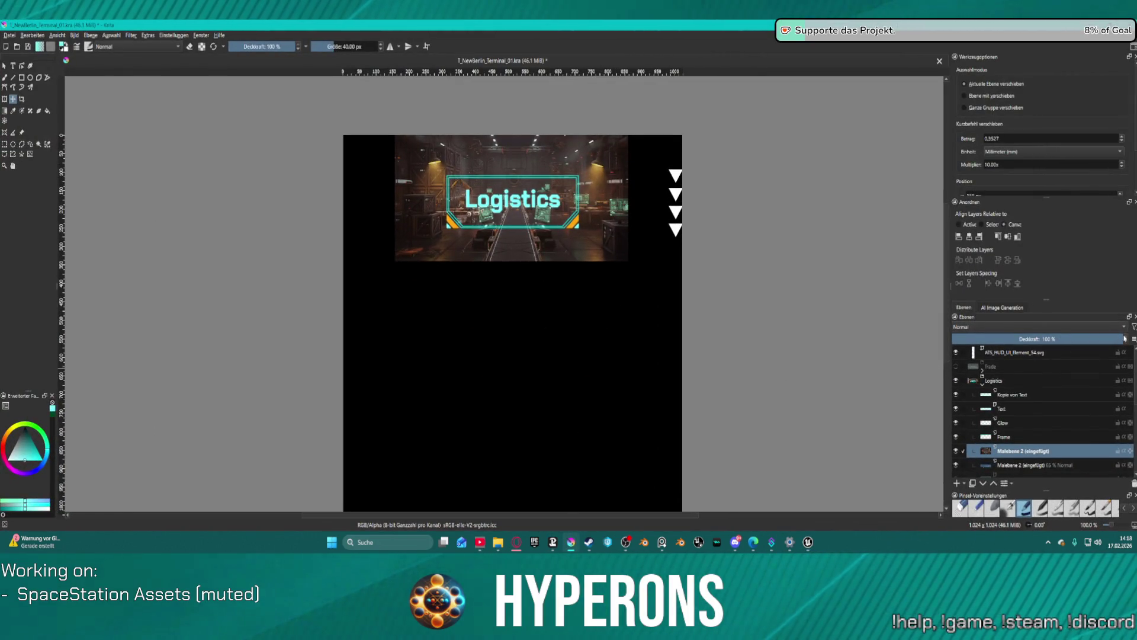
# Step: Set the photo layer to 63% opacity, export over T_NewBerlin_Terminal_04.png, and return to Unreal
pyautogui.moveTo(1121, 338); pyautogui.dragTo(1064, 336)
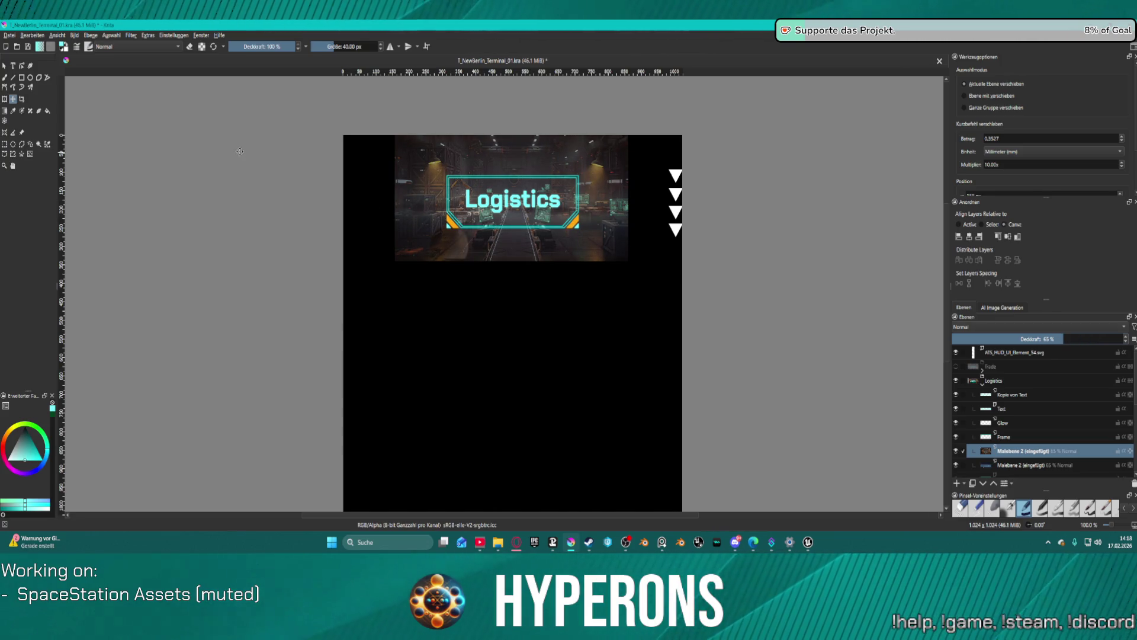
pyautogui.click(10, 36)
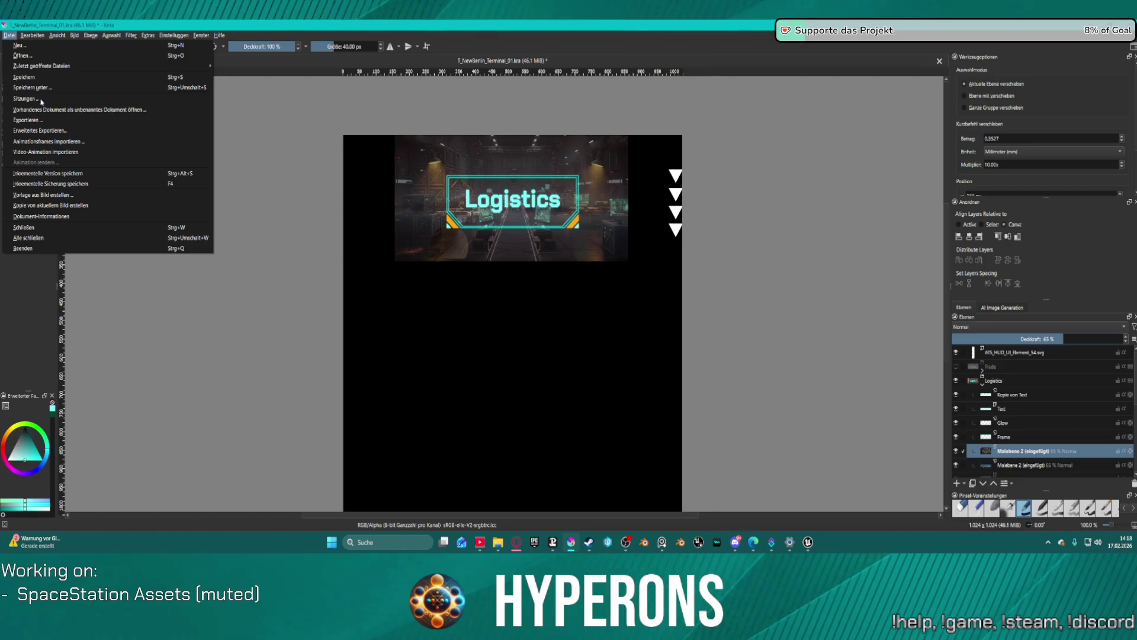
pyautogui.click(49, 120)
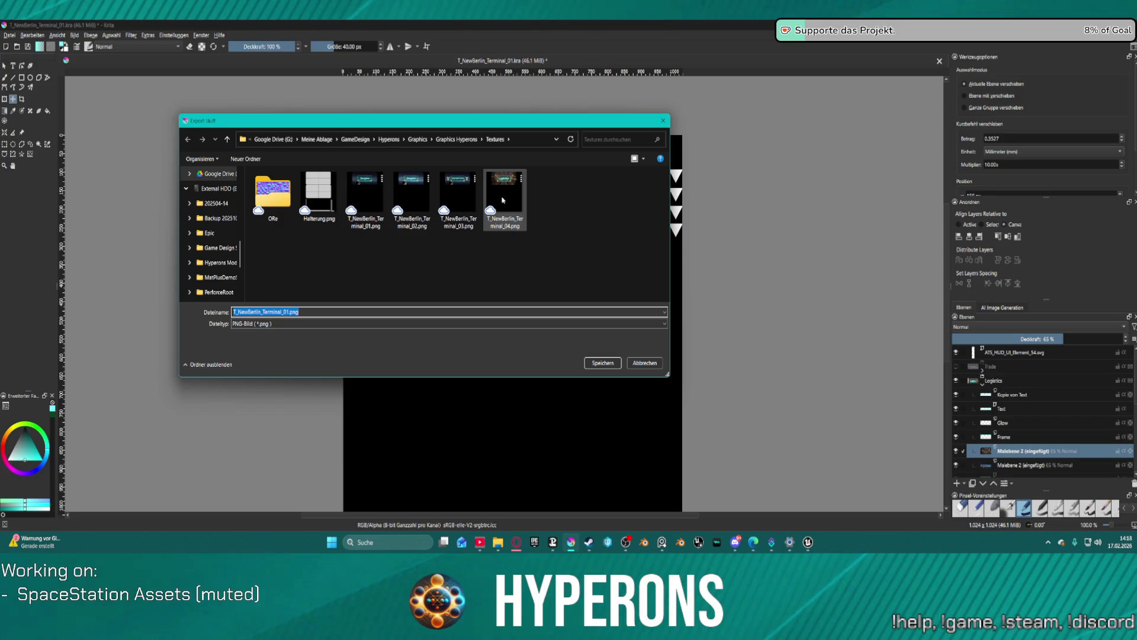
pyautogui.click(507, 213)
pyautogui.click(600, 363)
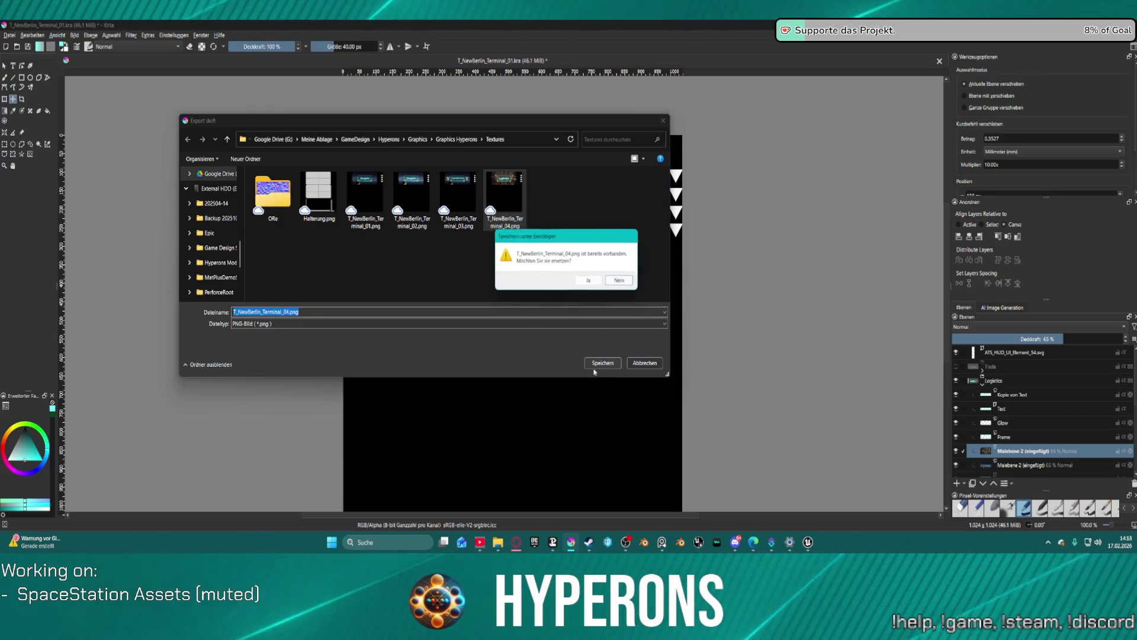
pyautogui.click(589, 280)
pyautogui.click(629, 382)
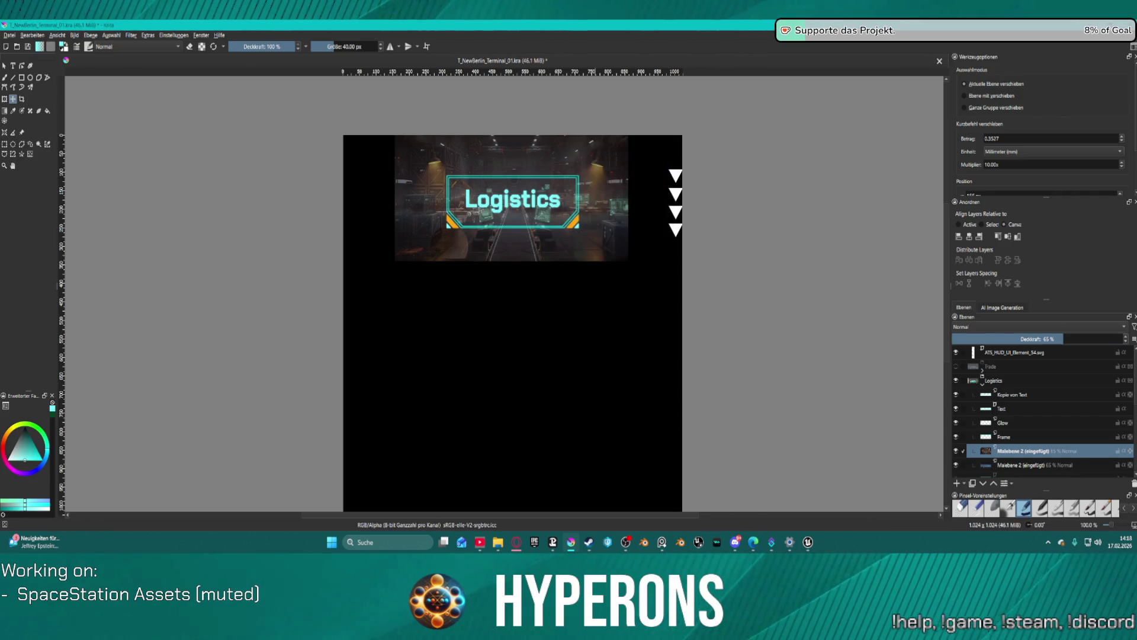
pyautogui.hotkey('alt', 'Tab')
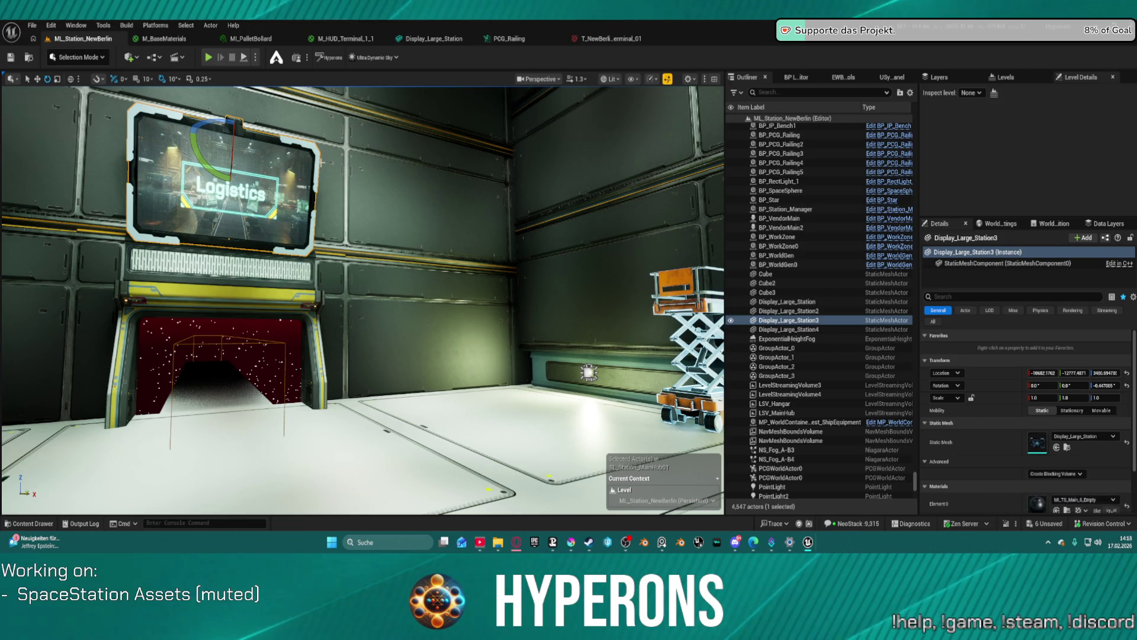
# Step: Frame the updated Logistics display, fly the camera to the Hangars monitor, then return to Krita
pyautogui.press('f')
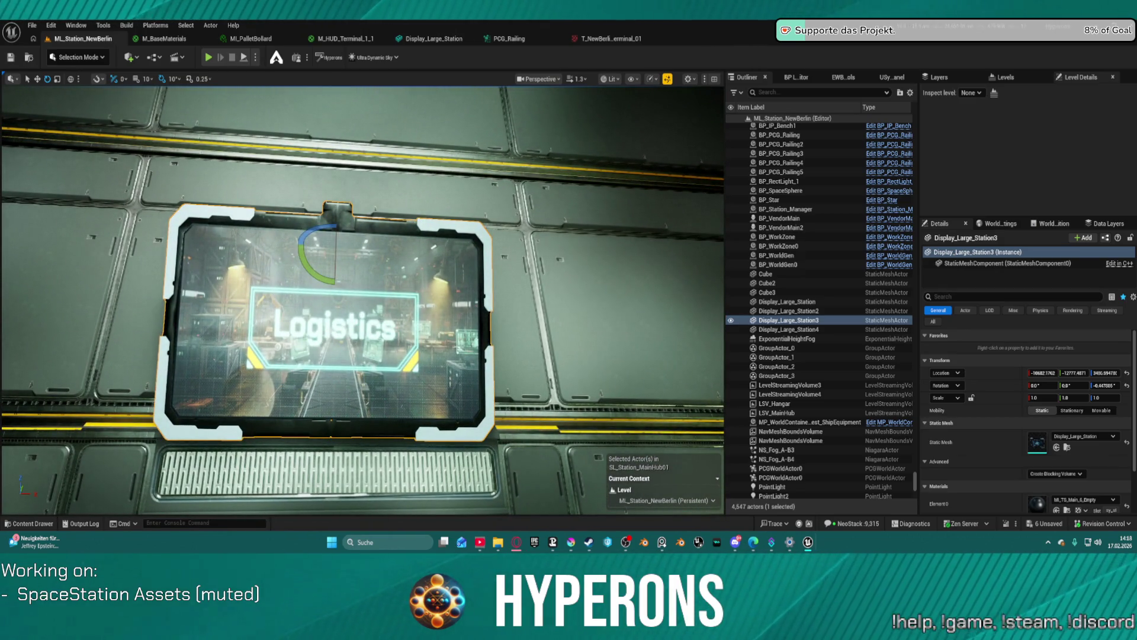
pyautogui.press('s')
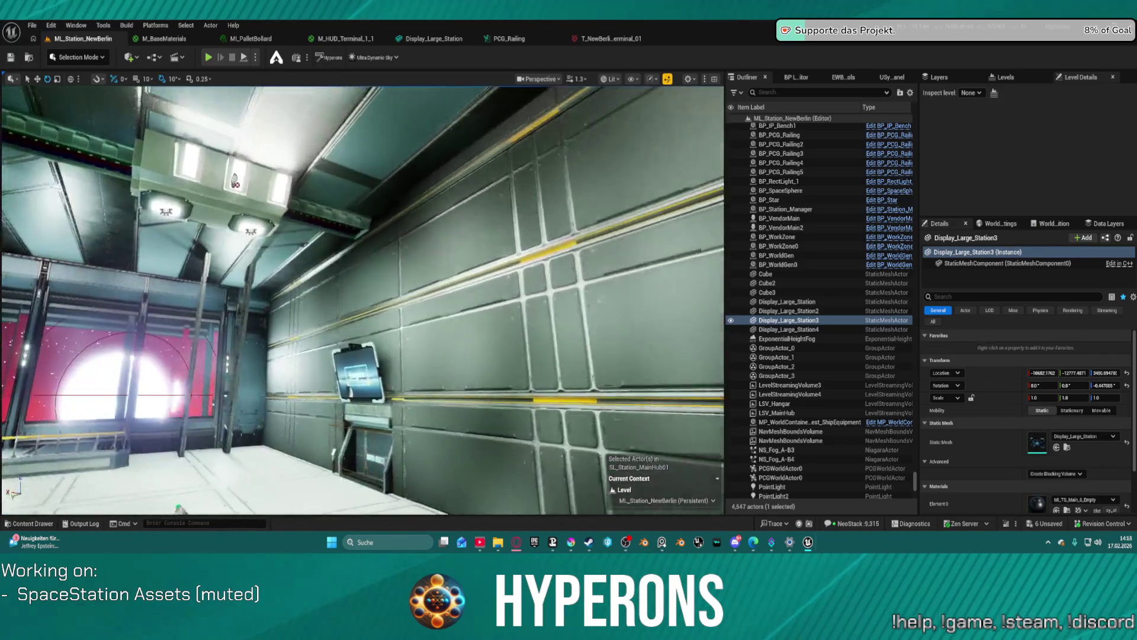
pyautogui.press('d')
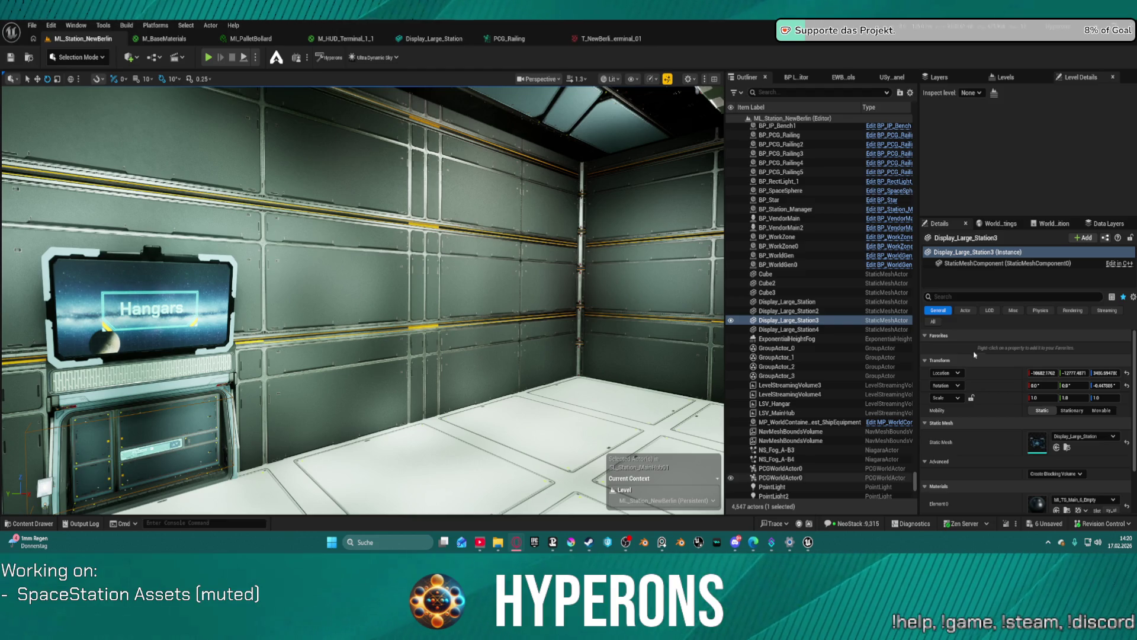
pyautogui.click(571, 542)
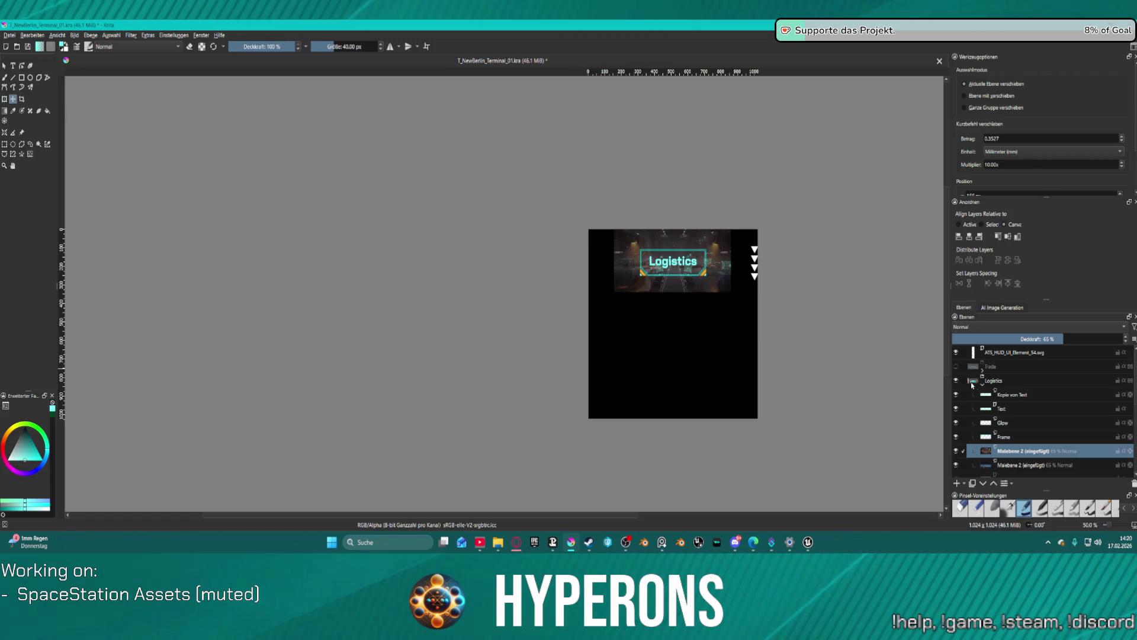
# Step: Copy and paste the Malebene 2 photo layer, then collapse and hide the Logistics group
pyautogui.scroll(-5, 1007, 439)
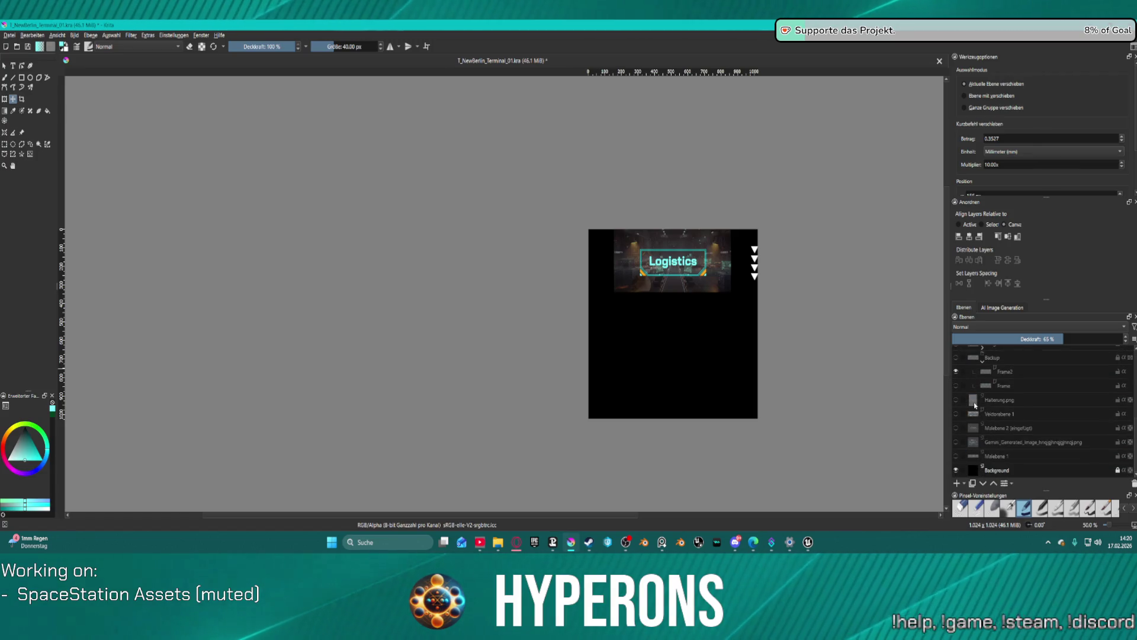
pyautogui.scroll(3, 1016, 372)
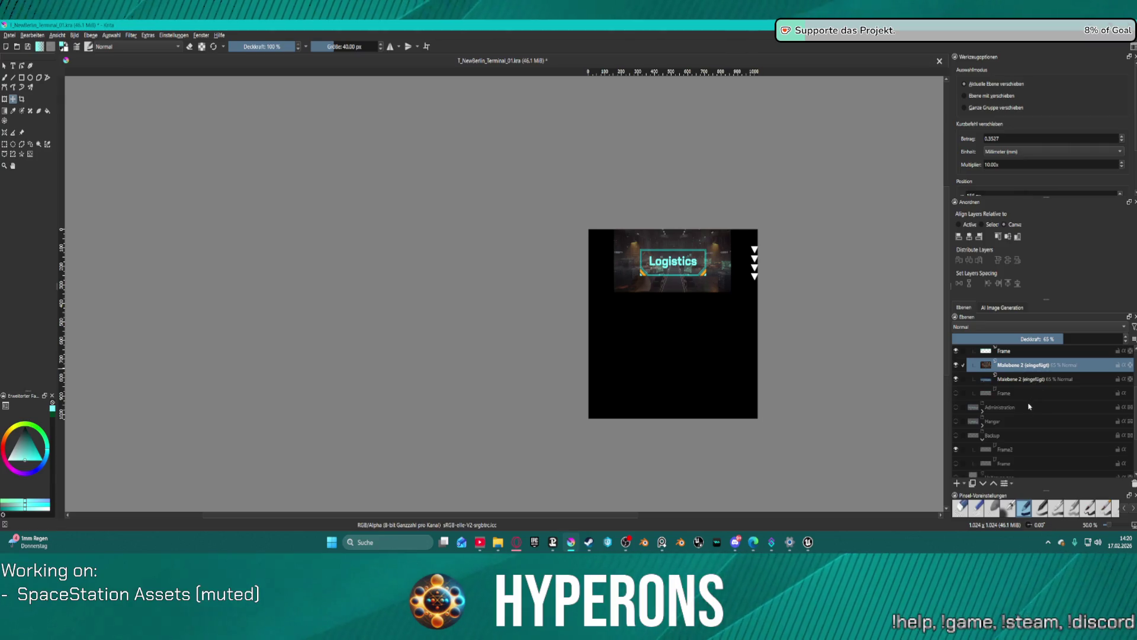
pyautogui.click(983, 423)
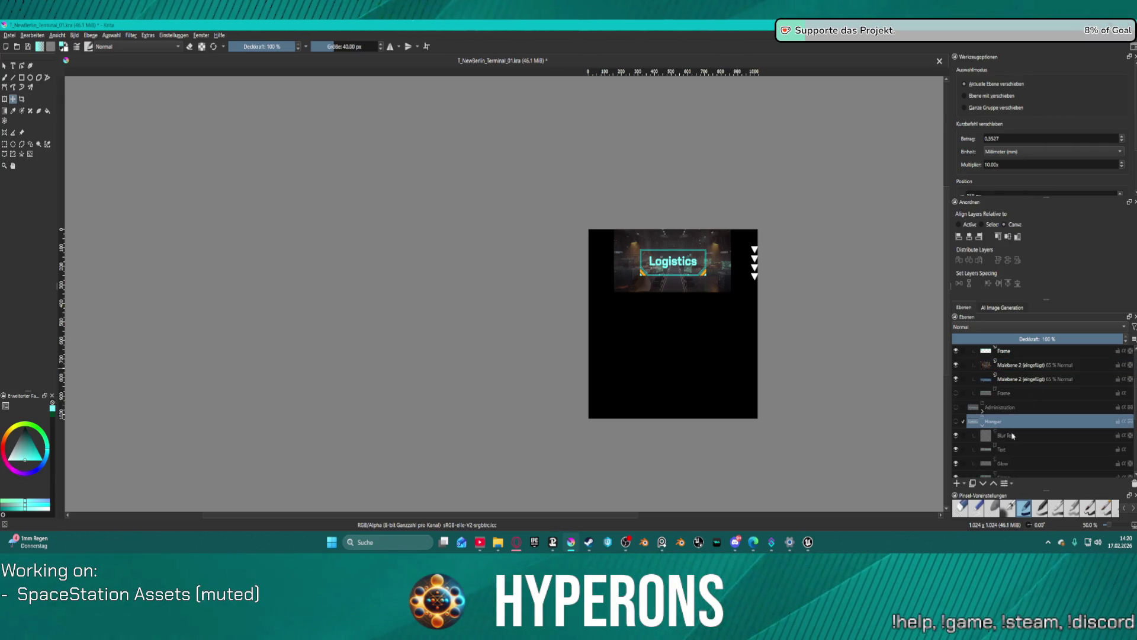
pyautogui.hotkey('ctrl', 'v')
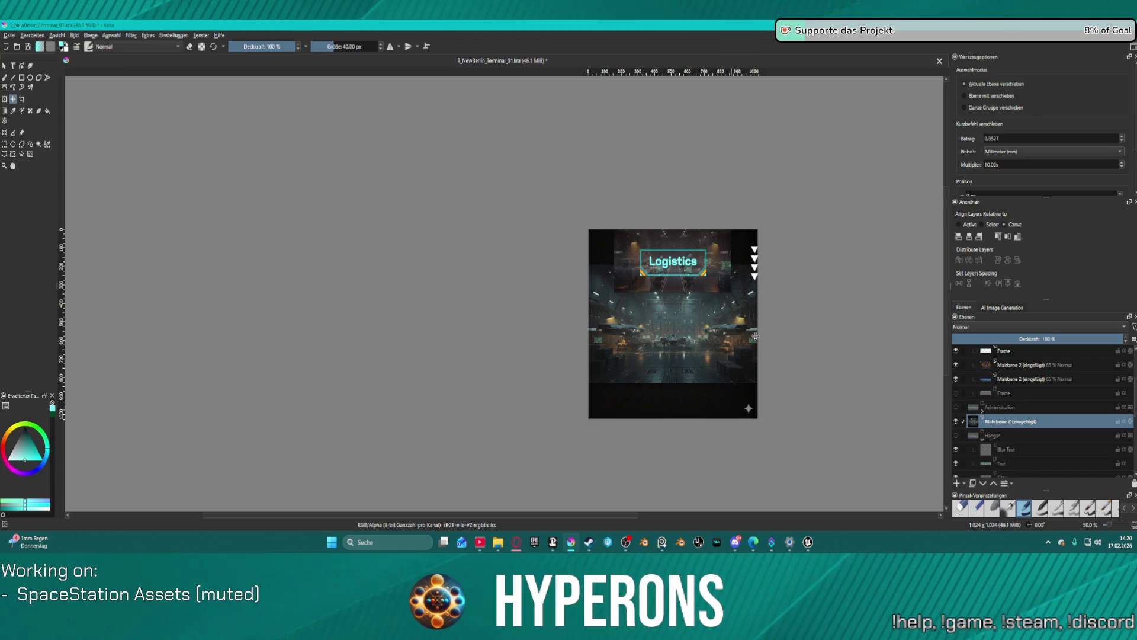
pyautogui.scroll(3, 1021, 383)
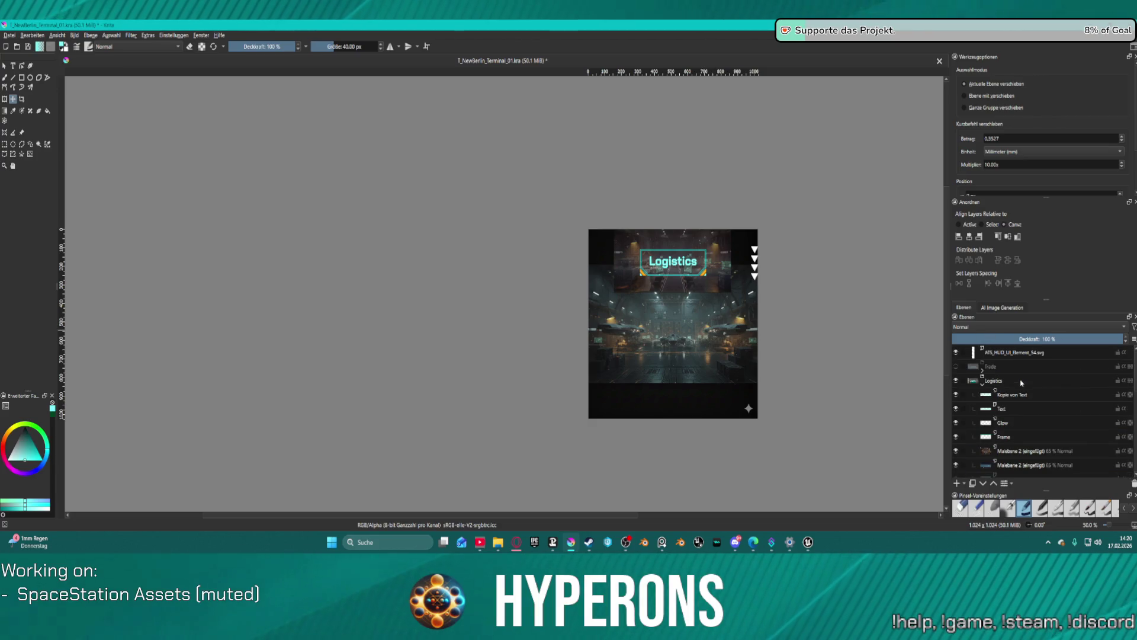
pyautogui.click(983, 386)
pyautogui.click(955, 380)
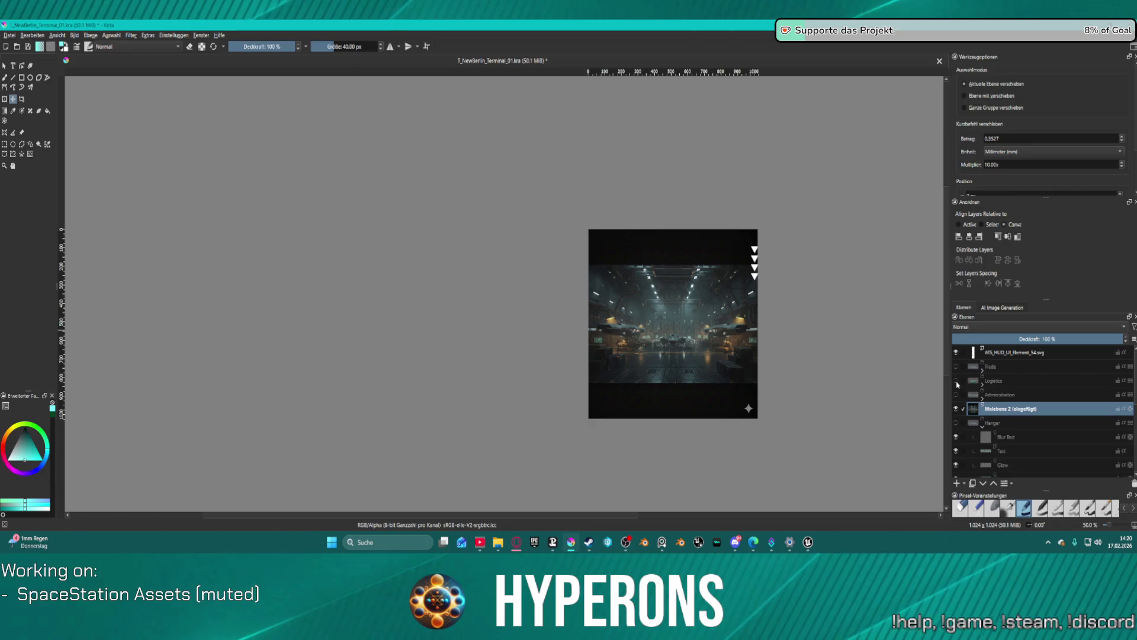
# Step: Drag the pasted photo copy into the Hangar layer group
pyautogui.scroll(-3, 1013, 426)
pyautogui.scroll(-1, 1017, 435)
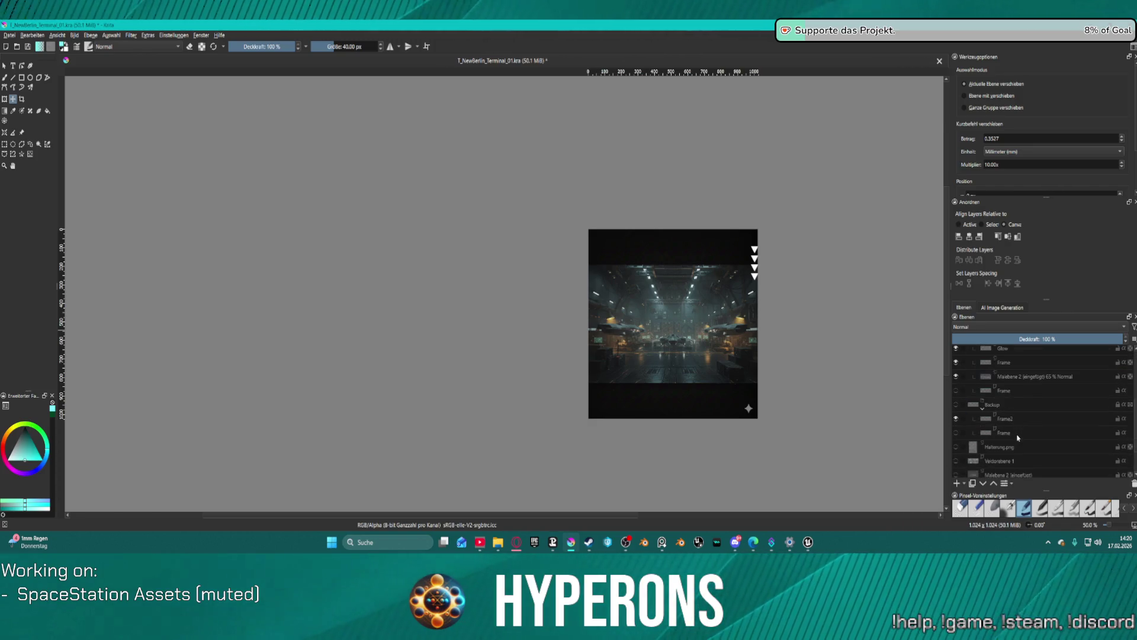
pyautogui.scroll(-3, 1017, 409)
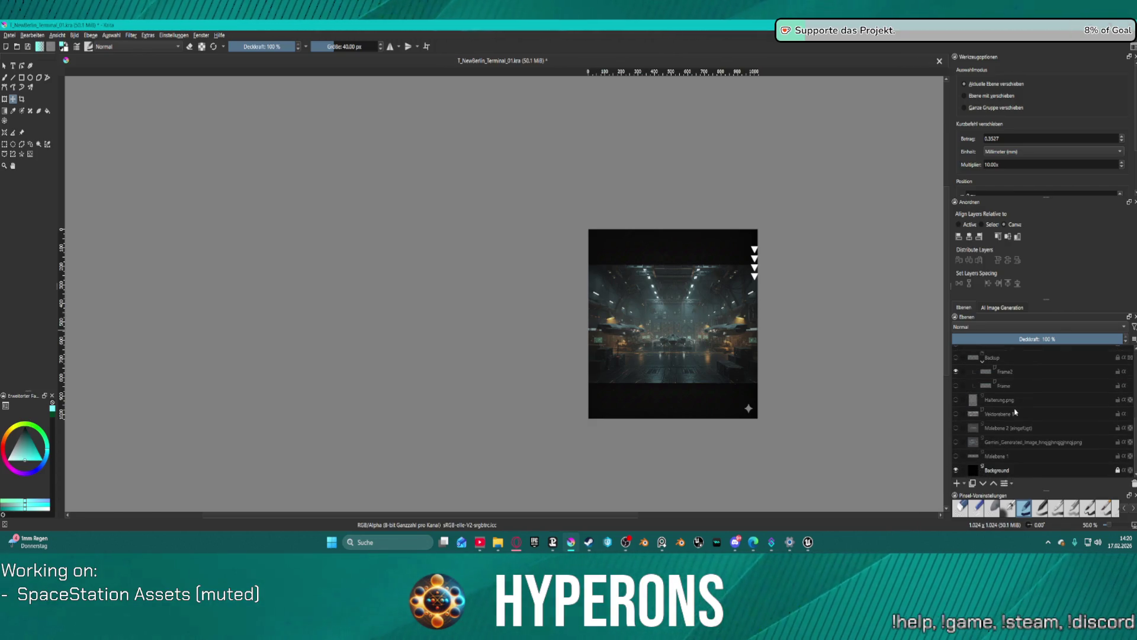
pyautogui.scroll(5, 1015, 412)
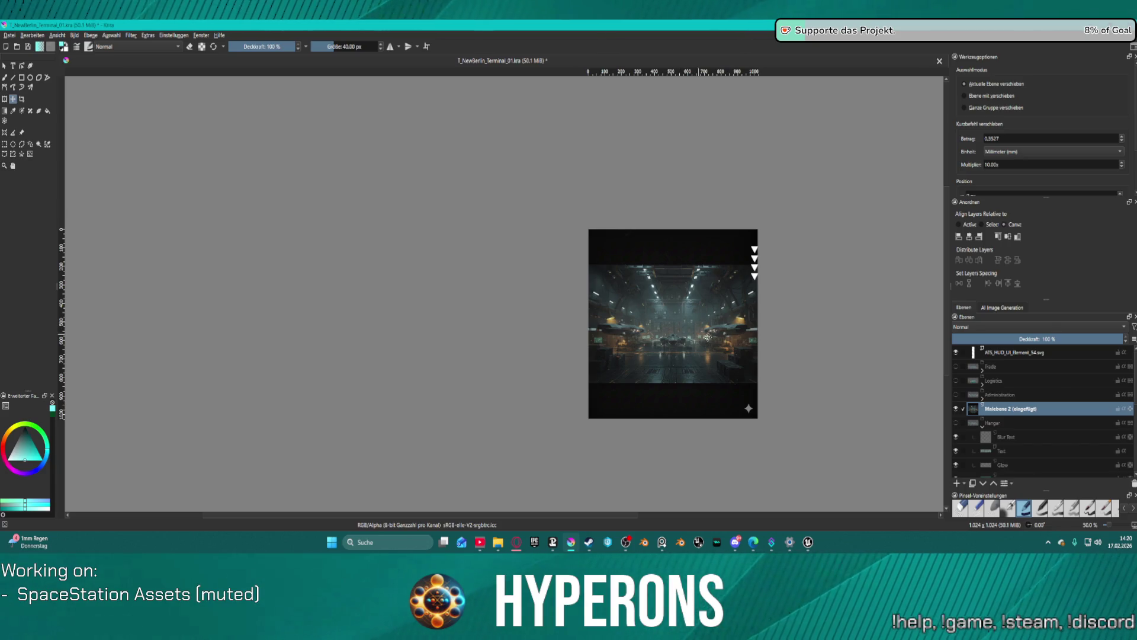
pyautogui.moveTo(1008, 410)
pyautogui.mouseDown()
pyautogui.moveTo(1045, 443)
pyautogui.moveTo(1053, 471)
pyautogui.mouseUp()
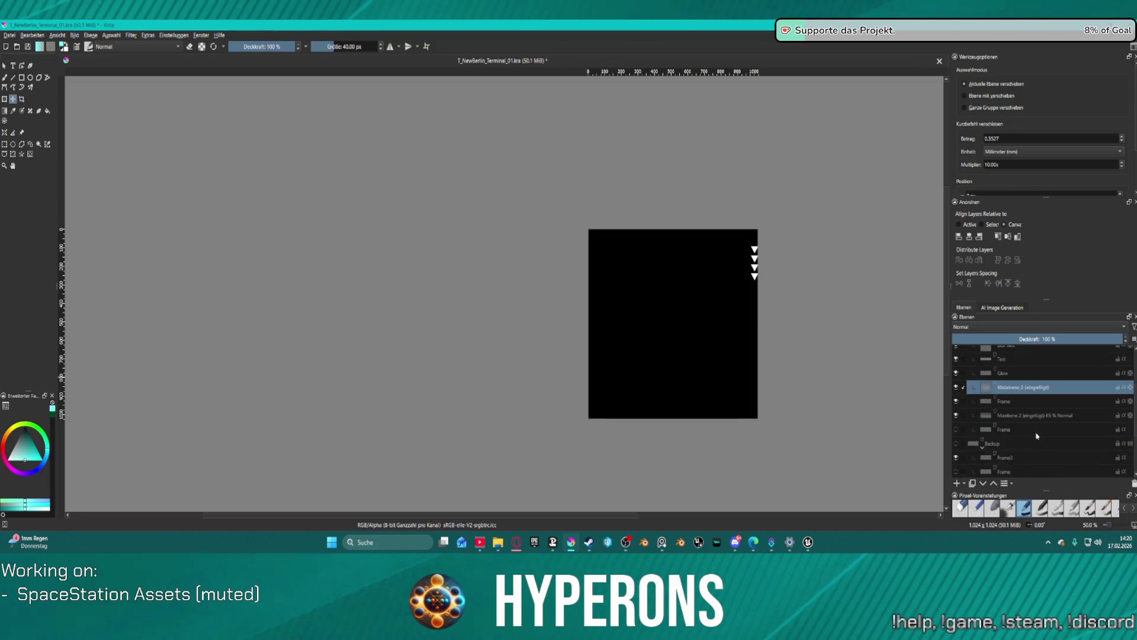
pyautogui.scroll(2, 967, 395)
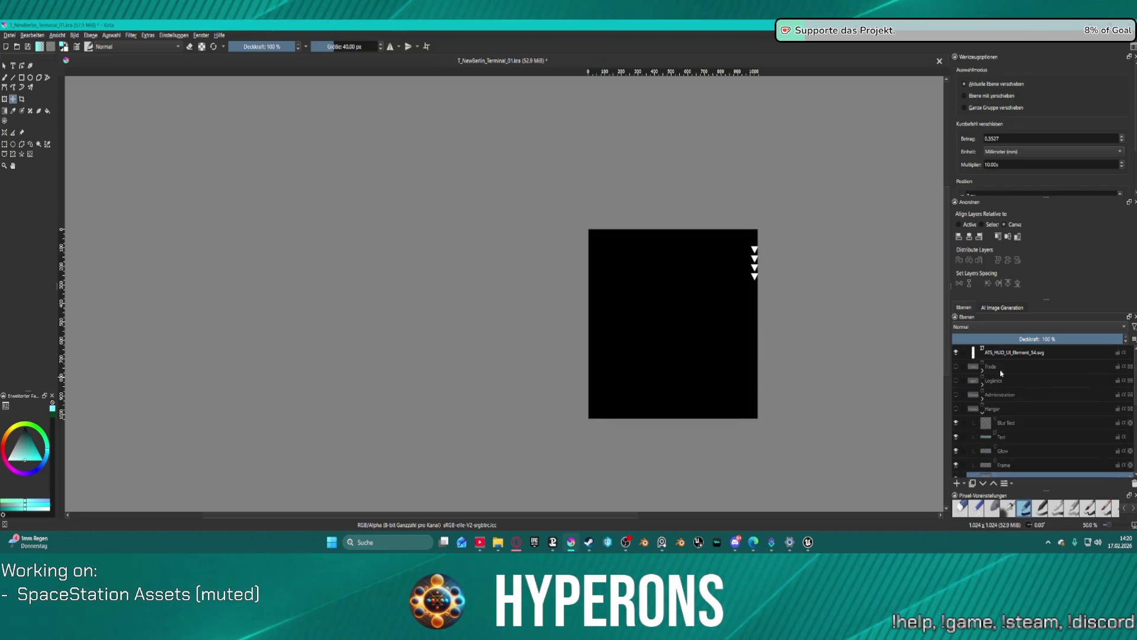
# Step: Show the Hangar group and Halterung.png mount frame, then drag the hangar photo into place
pyautogui.click(956, 409)
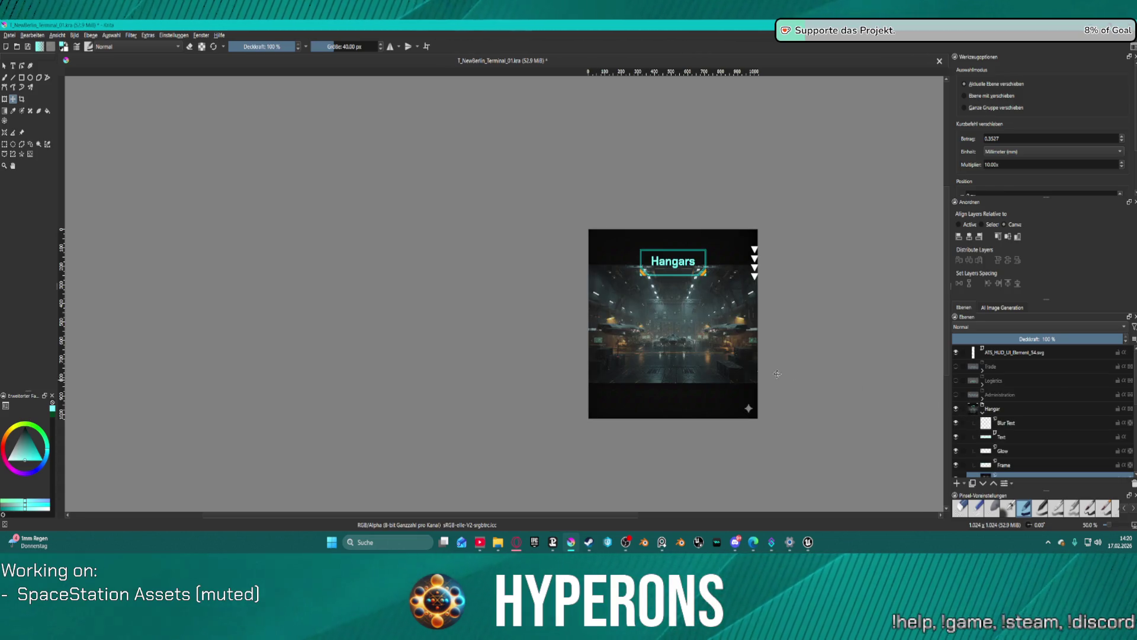
pyautogui.scroll(-5, 976, 408)
pyautogui.scroll(2, 986, 402)
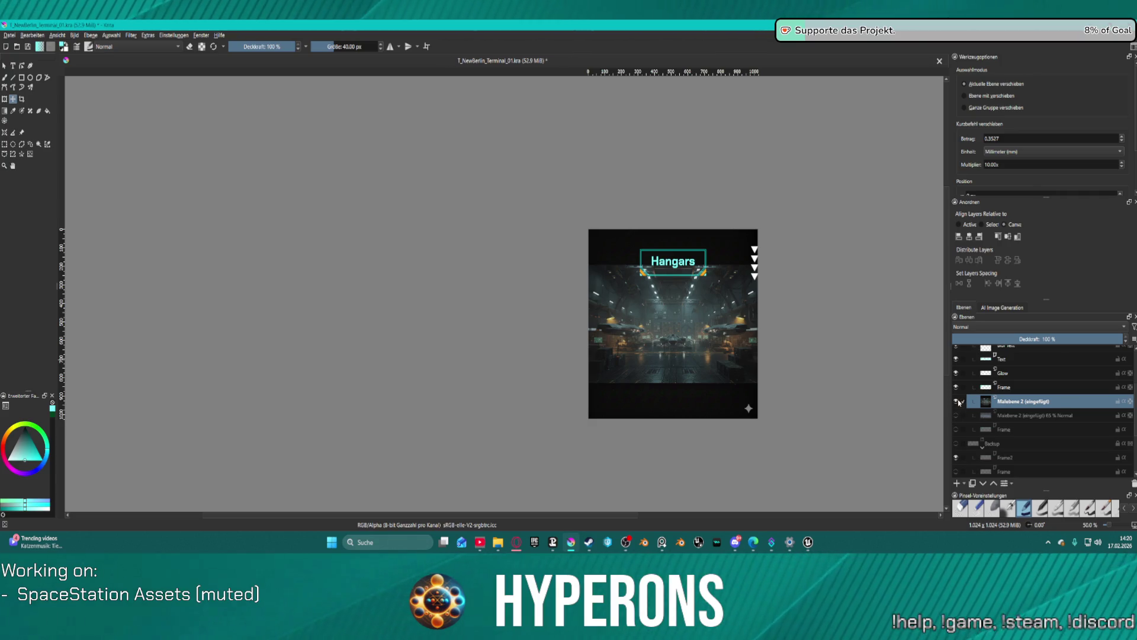
pyautogui.scroll(-3, 1030, 391)
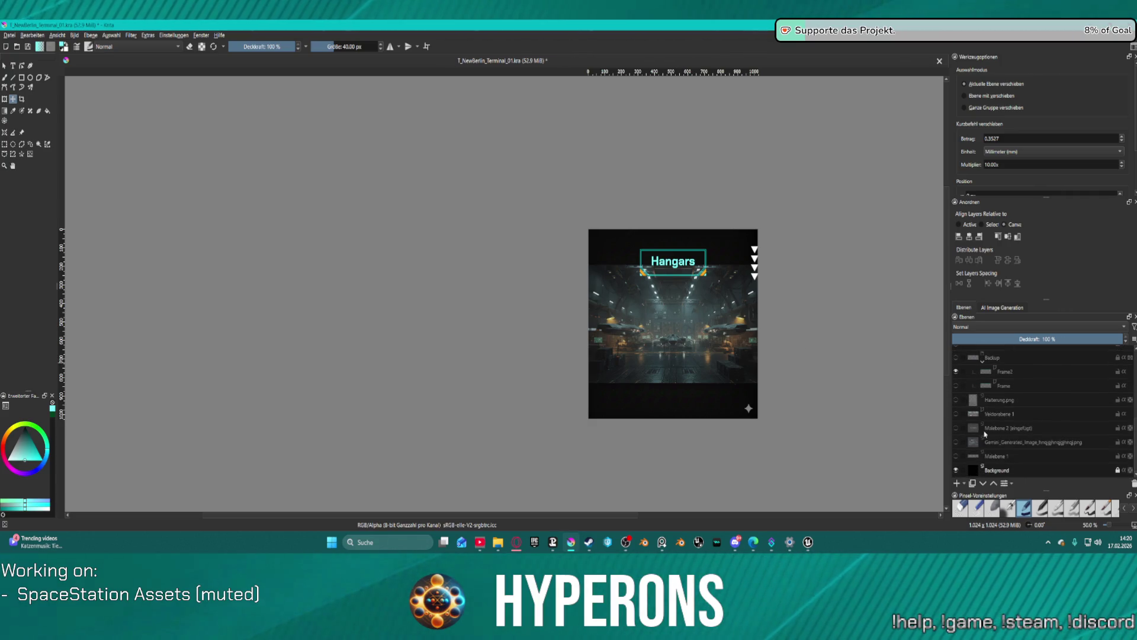
pyautogui.click(956, 400)
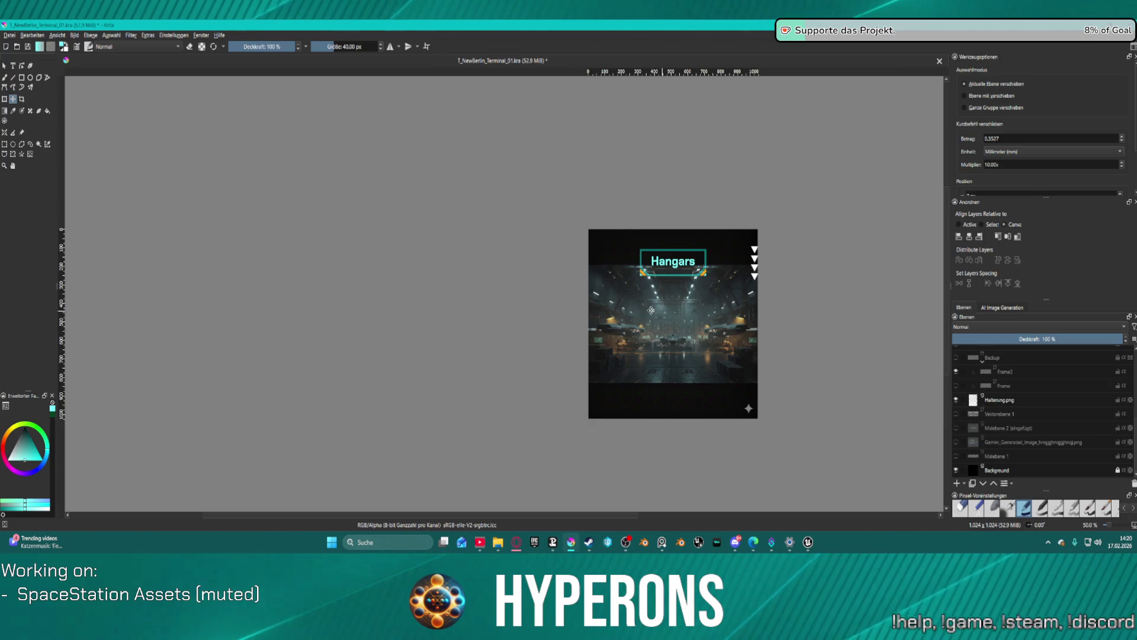
pyautogui.moveTo(686, 313)
pyautogui.mouseDown()
pyautogui.moveTo(681, 158)
pyautogui.moveTo(690, 396)
pyautogui.moveTo(722, 306)
pyautogui.moveTo(721, 51)
pyautogui.moveTo(717, 96)
pyautogui.mouseUp()
pyautogui.scroll(2, 691, 395)
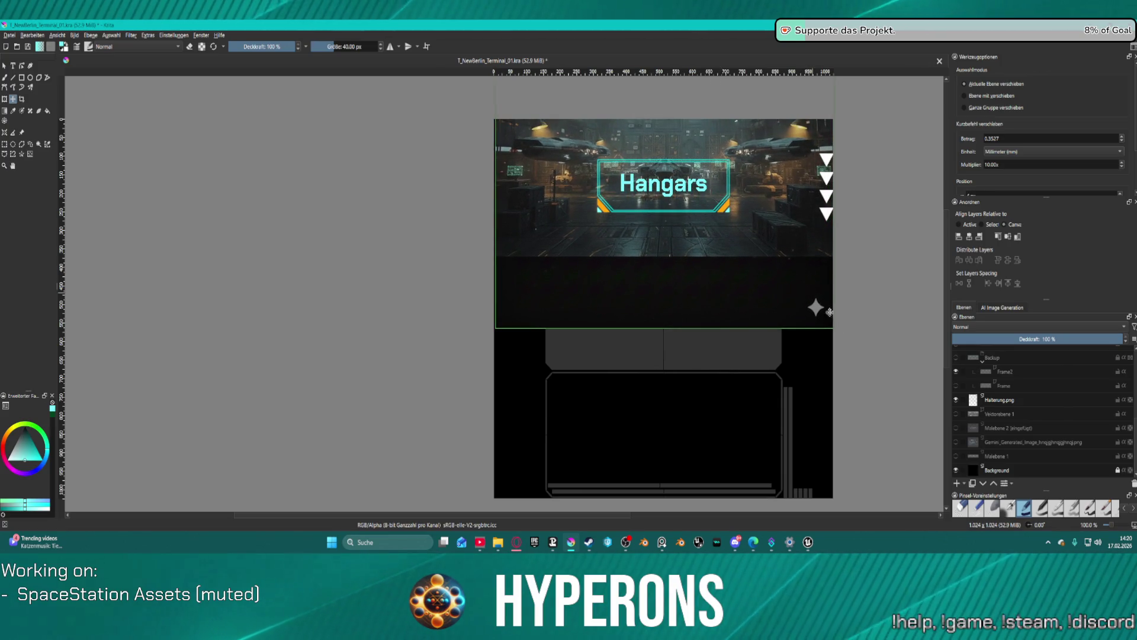
# Step: Compare Halterung.png and Hangar visibility, then set Malebene 2 (eingefügt) to 44% opacity
pyautogui.click(957, 401)
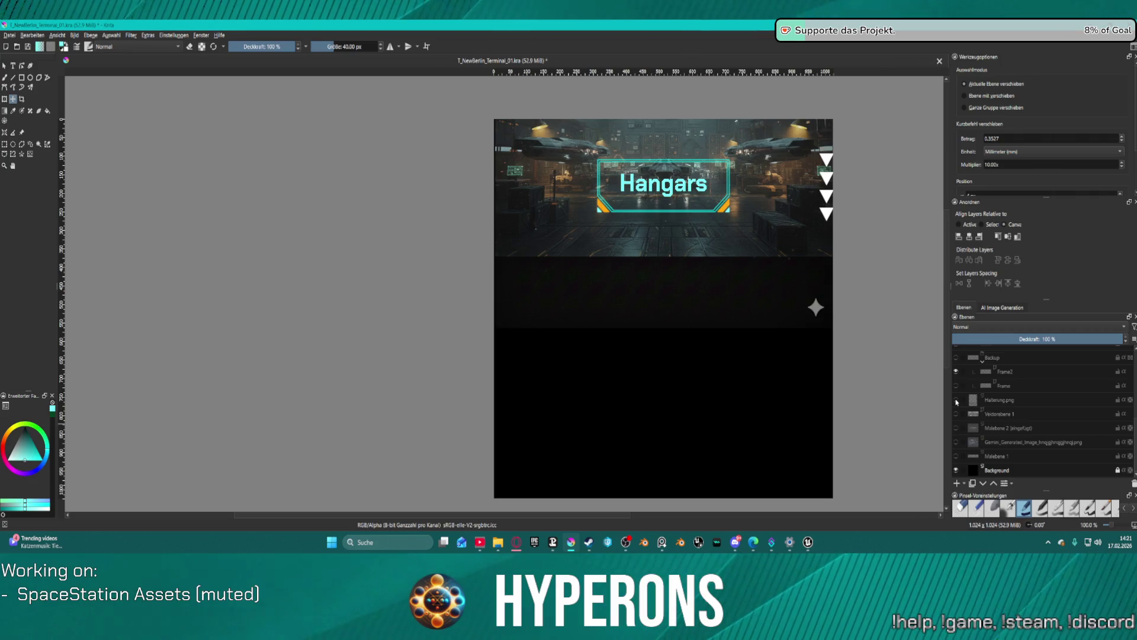
pyautogui.click(957, 401)
pyautogui.scroll(5, 1003, 403)
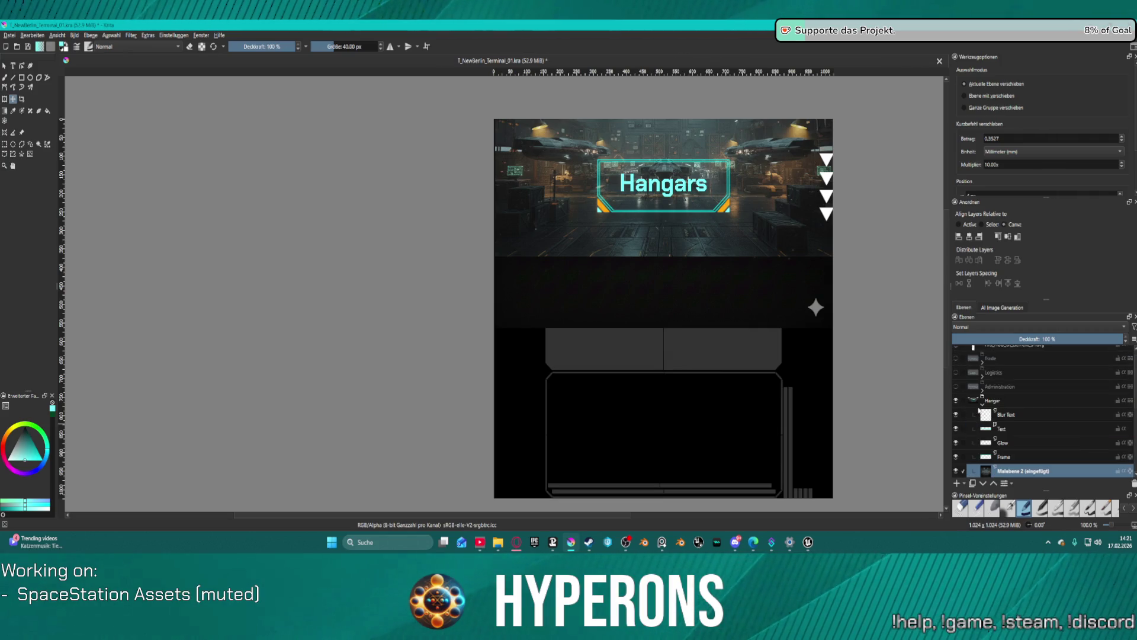
pyautogui.click(956, 401)
pyautogui.click(955, 401)
pyautogui.click(955, 401)
pyautogui.click(955, 401)
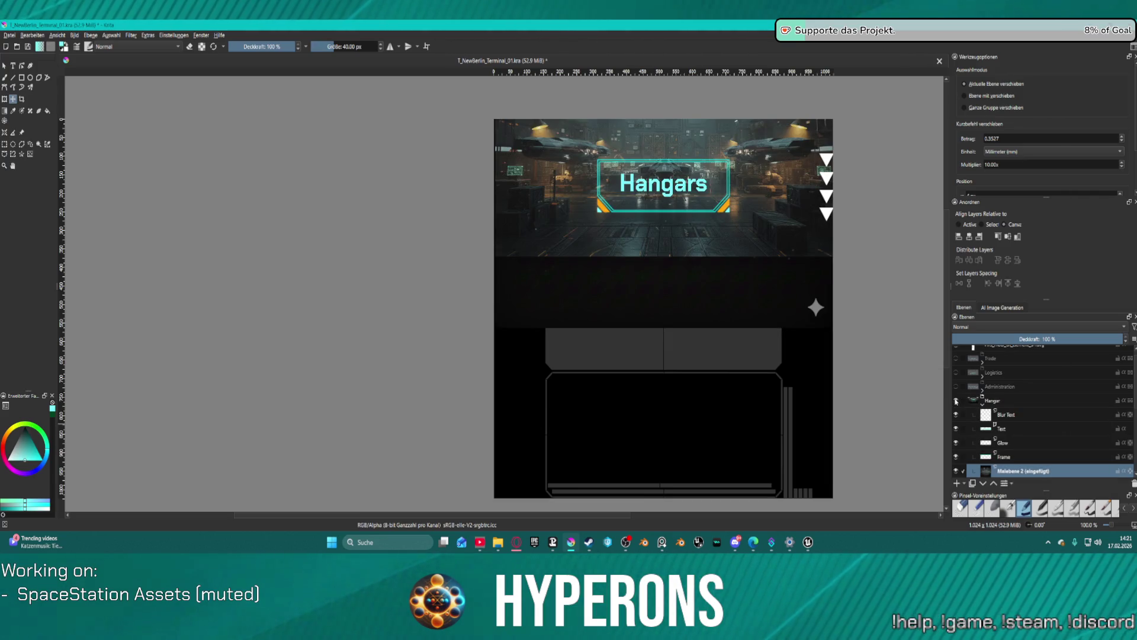
pyautogui.moveTo(1100, 339); pyautogui.dragTo(1012, 337)
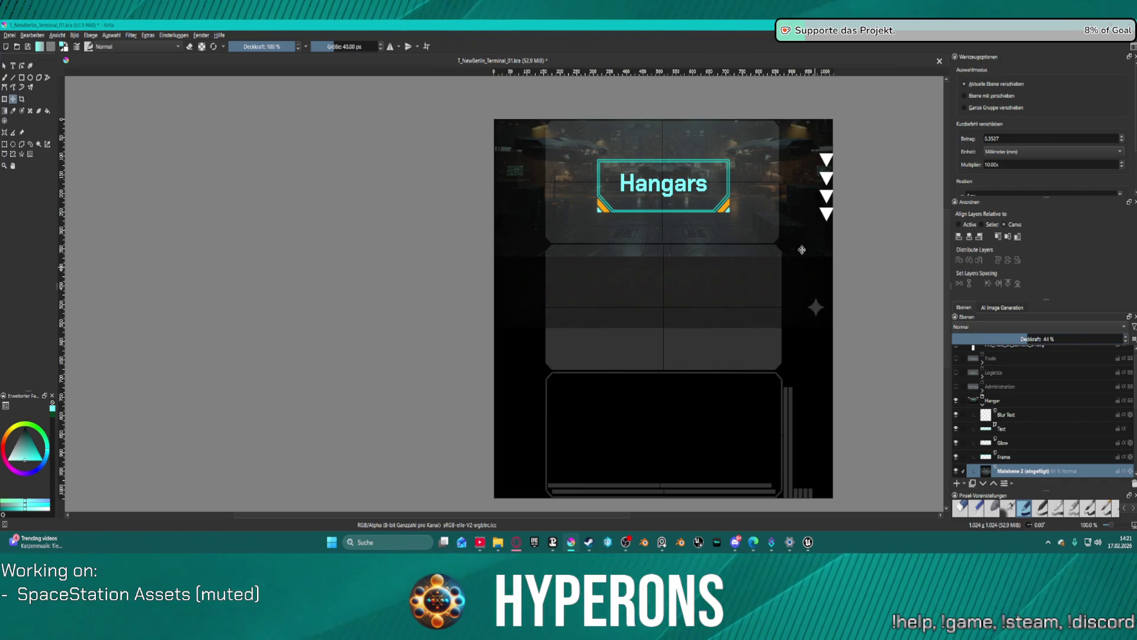
pyautogui.moveTo(881, 268)
pyautogui.mouseDown()
pyautogui.moveTo(881, 286)
pyautogui.moveTo(862, 249)
pyautogui.mouseUp()
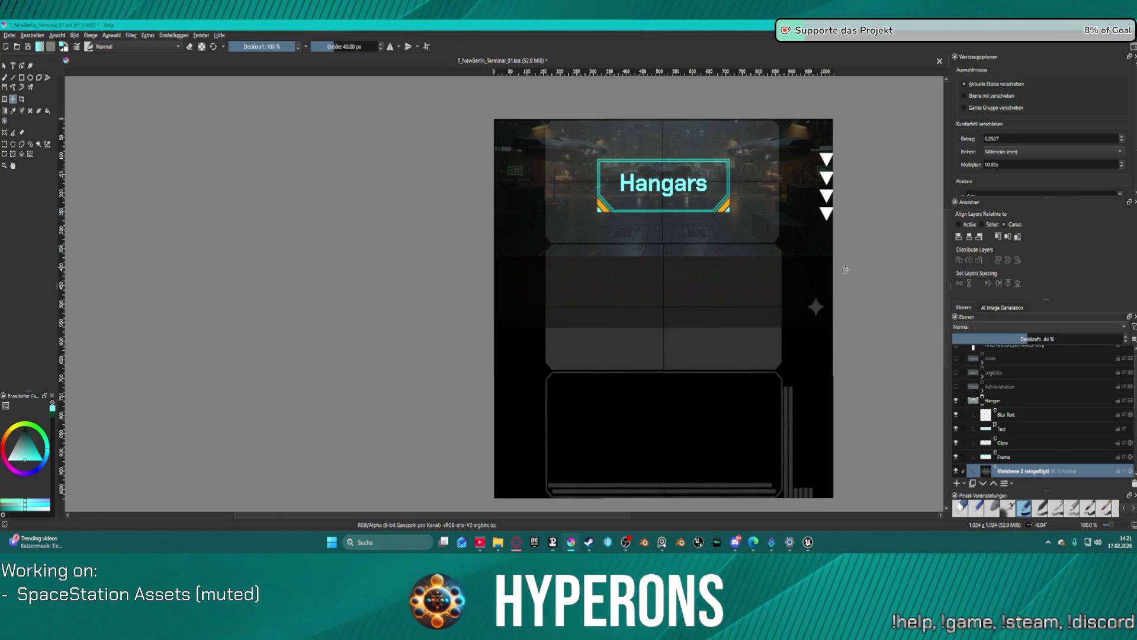
pyautogui.scroll(1, 812, 305)
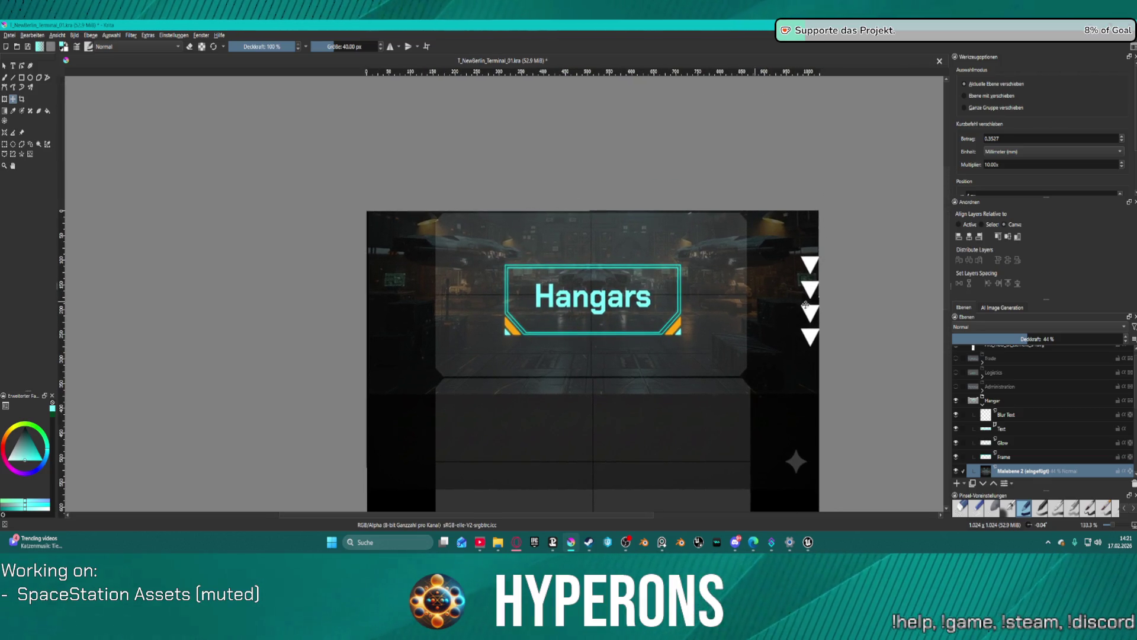
# Step: Transform the pasted layer to sit the hangar scene behind the Hangars frame in the top panel
pyautogui.click(4, 100)
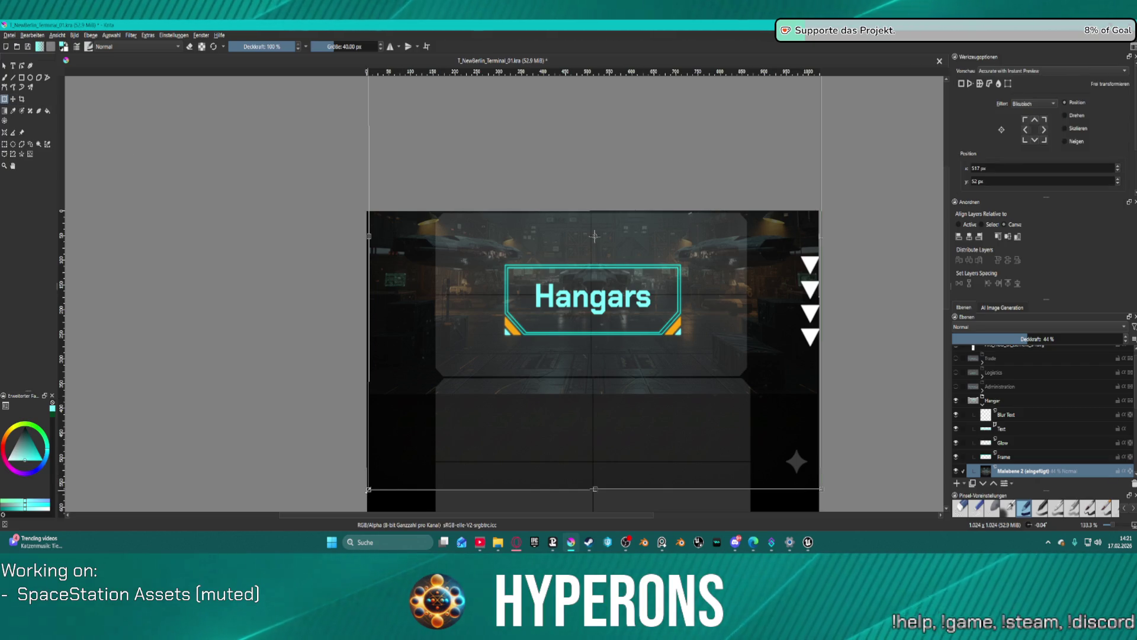
pyautogui.press('Return')
pyautogui.moveTo(369, 487); pyautogui.dragTo(425, 427)
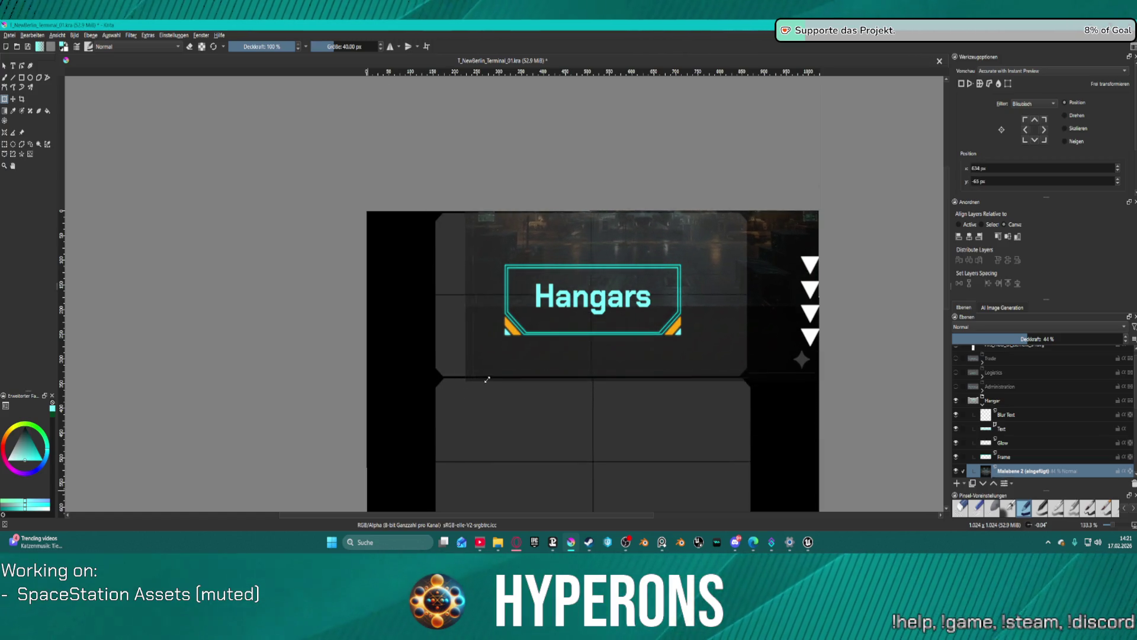
pyautogui.moveTo(692, 320)
pyautogui.mouseDown()
pyautogui.moveTo(724, 325)
pyautogui.moveTo(741, 349)
pyautogui.mouseUp()
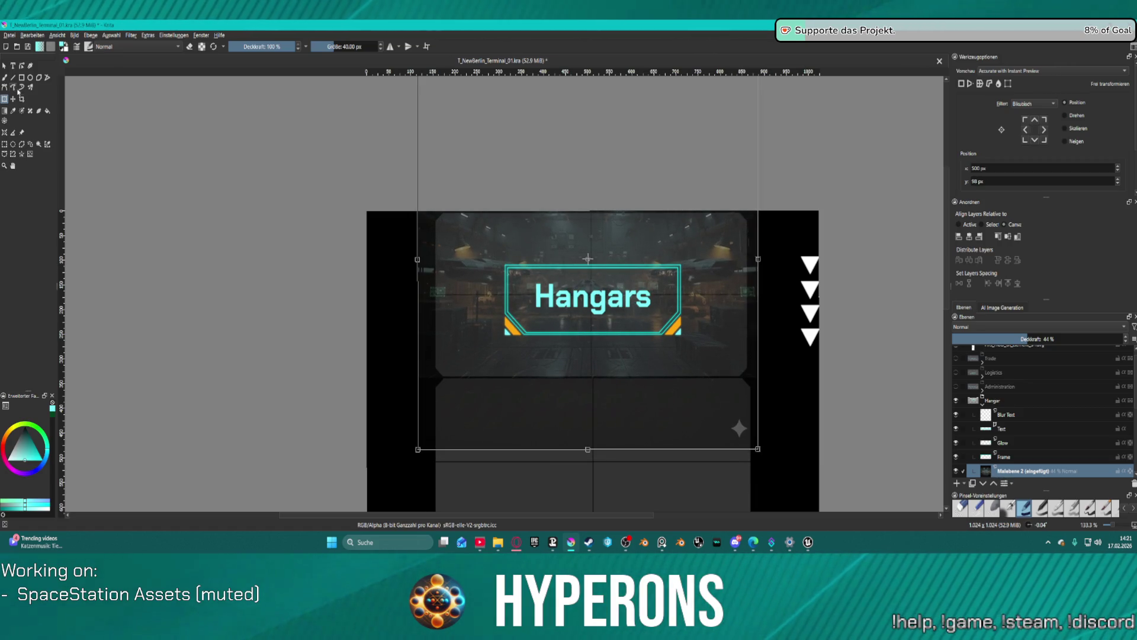
pyautogui.click(5, 144)
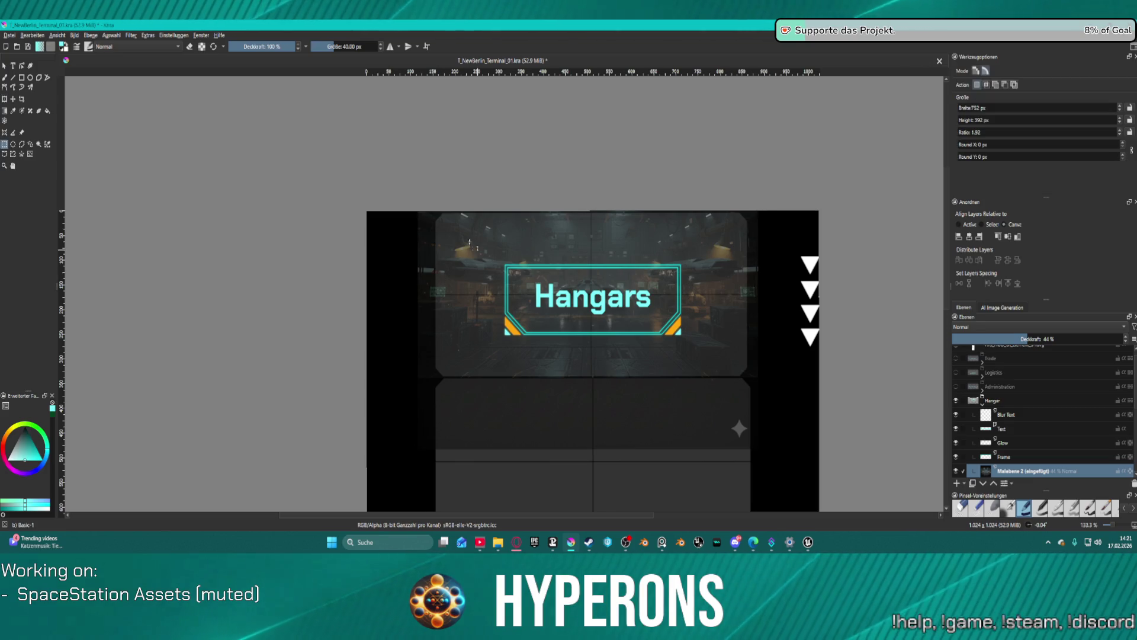
# Step: Cut the selected upper panel area into its own layer and delete the spare duplicate
pyautogui.moveTo(434, 212)
pyautogui.mouseDown()
pyautogui.moveTo(507, 332)
pyautogui.moveTo(729, 382)
pyautogui.moveTo(763, 378)
pyautogui.moveTo(754, 374)
pyautogui.mouseUp()
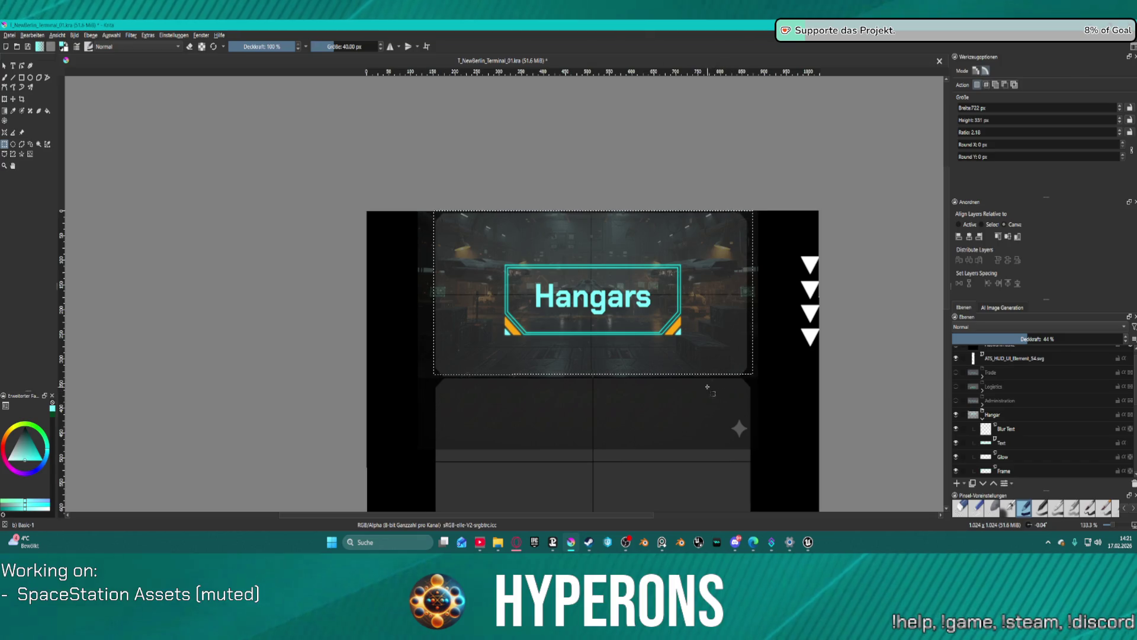
pyautogui.scroll(-2, 1046, 400)
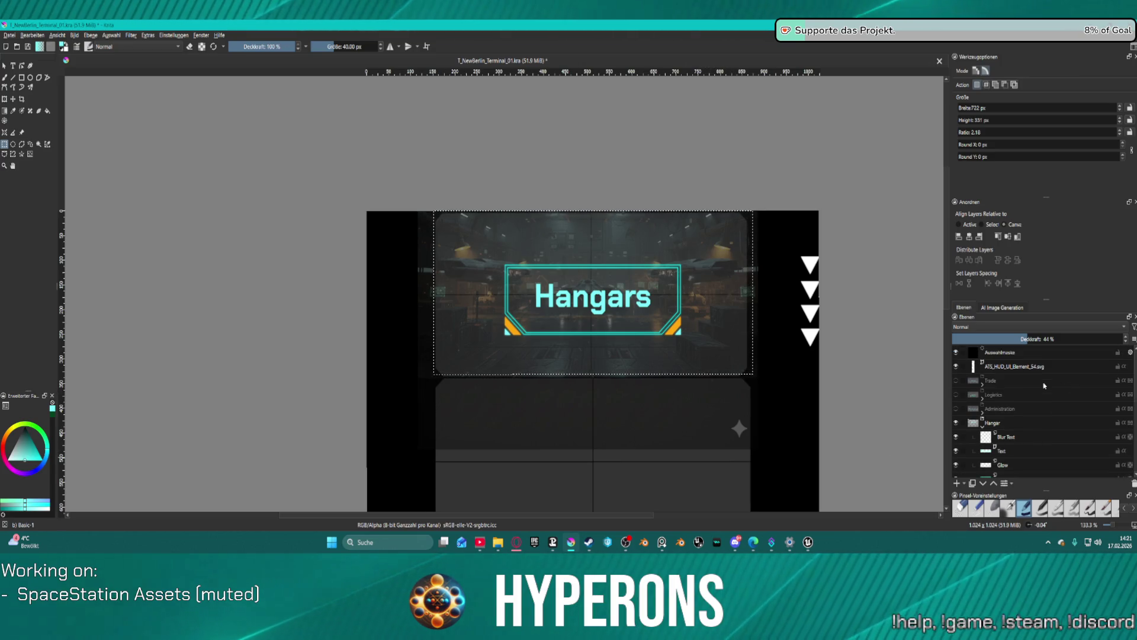
pyautogui.scroll(-3, 1046, 401)
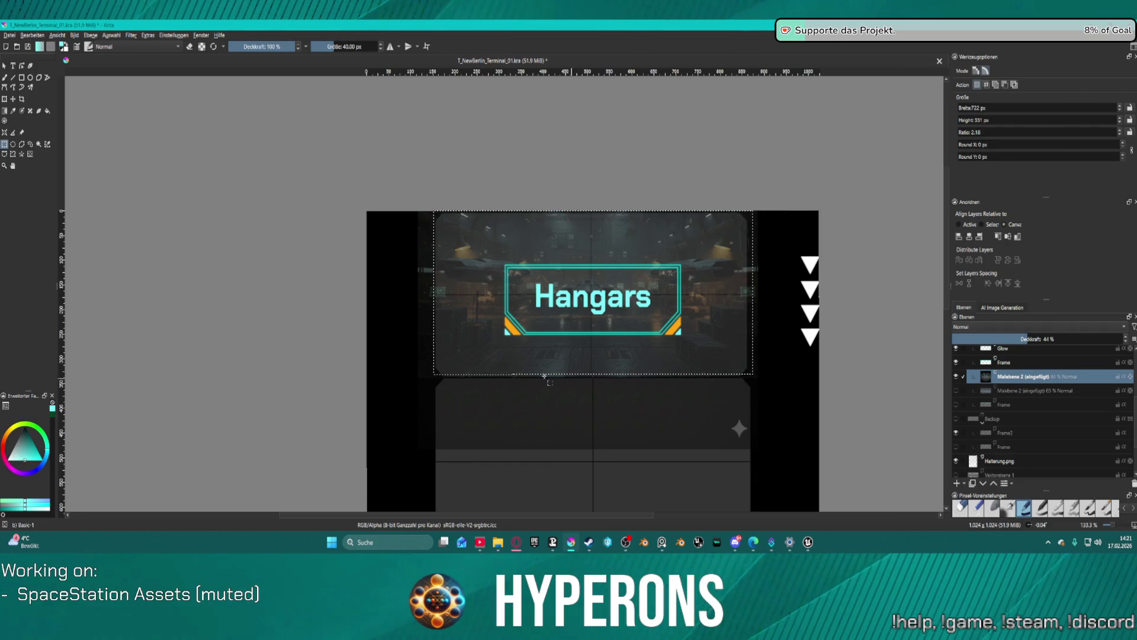
pyautogui.hotkey('ctrl', 'x')
pyautogui.hotkey('ctrl', 'v')
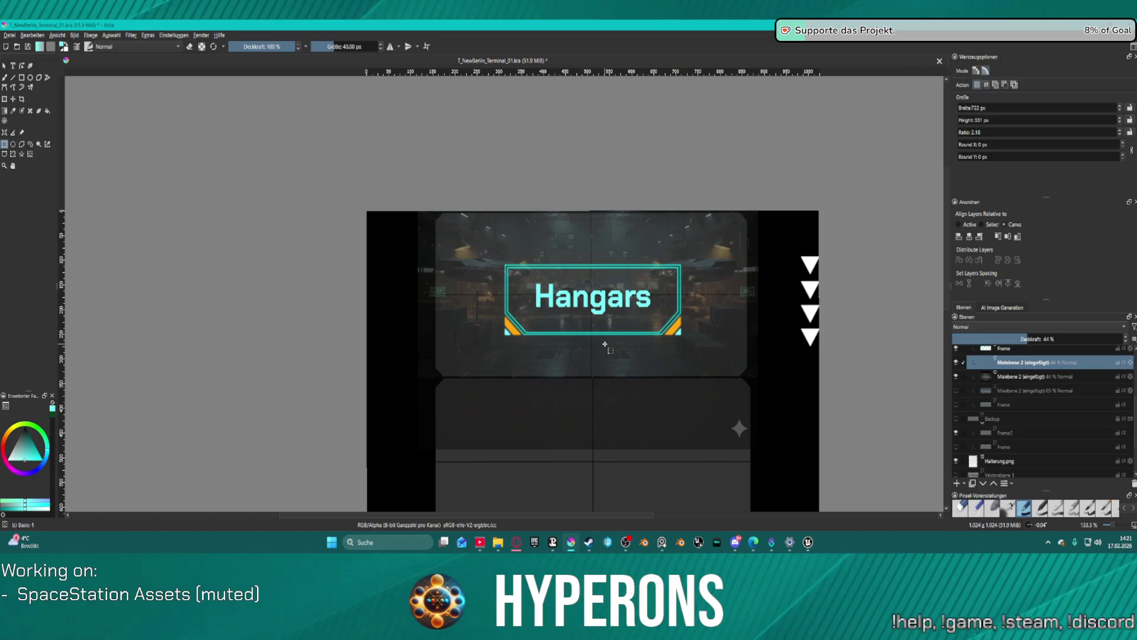
pyautogui.click(1030, 382)
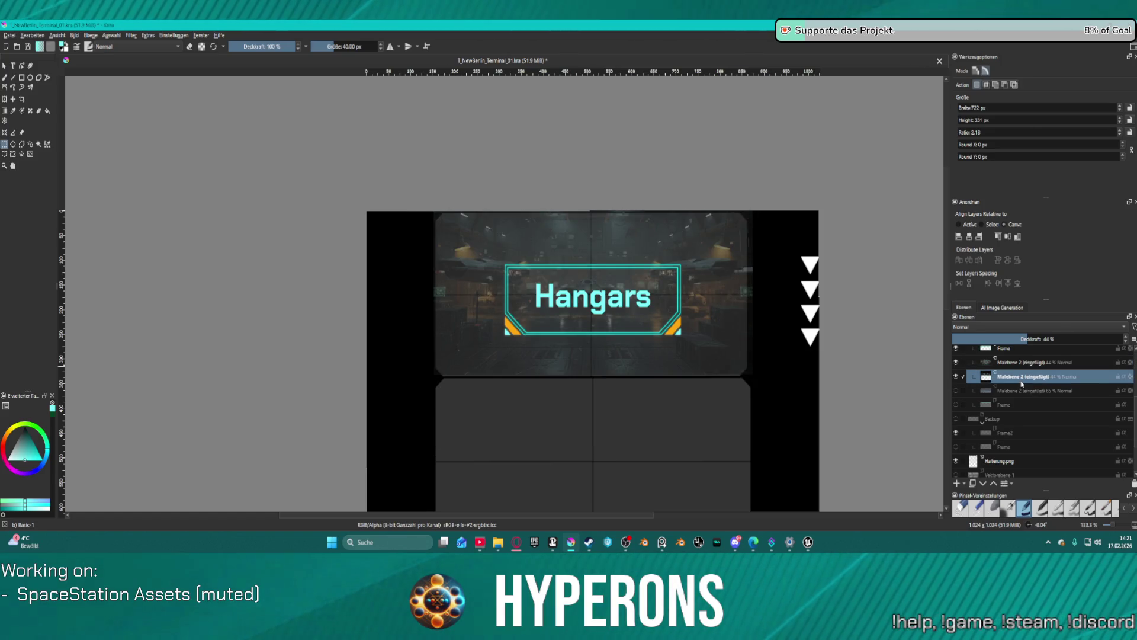
pyautogui.hotkey('shift', 'Delete')
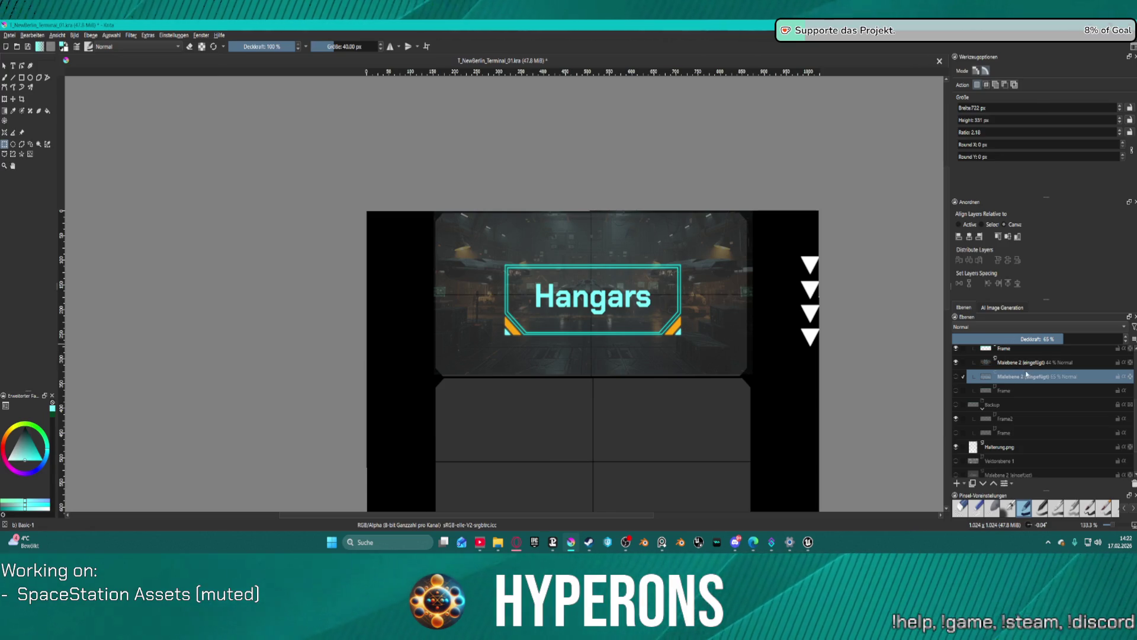
# Step: Raise the remaining pasted layer's opacity, clear the selection, and nudge it one pixel left
pyautogui.click(957, 377)
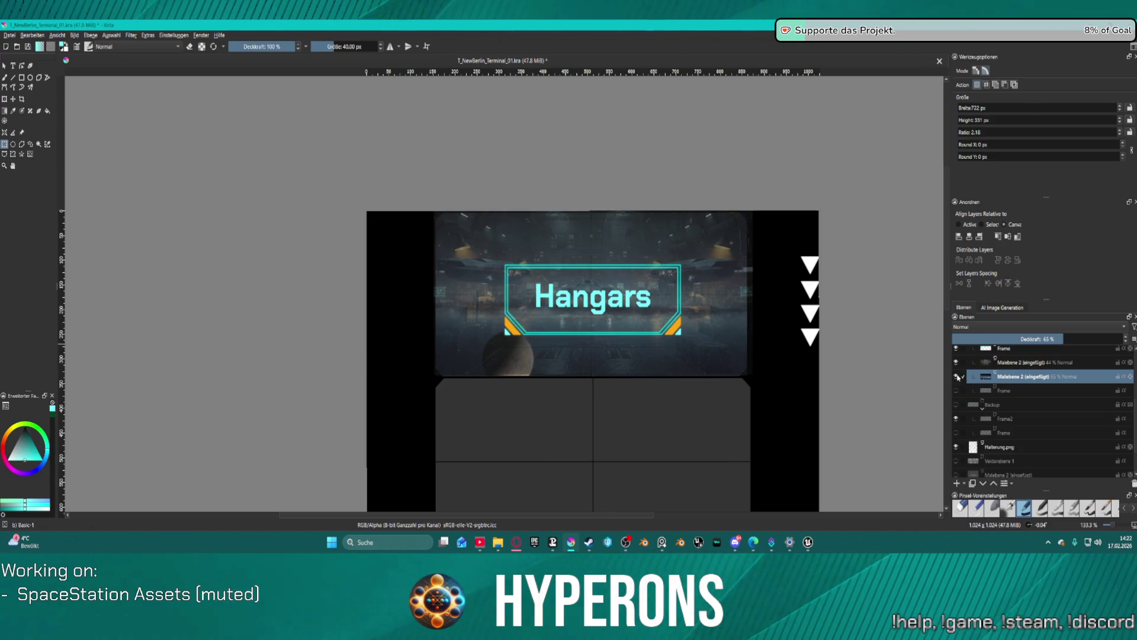
pyautogui.click(957, 377)
pyautogui.click(1050, 362)
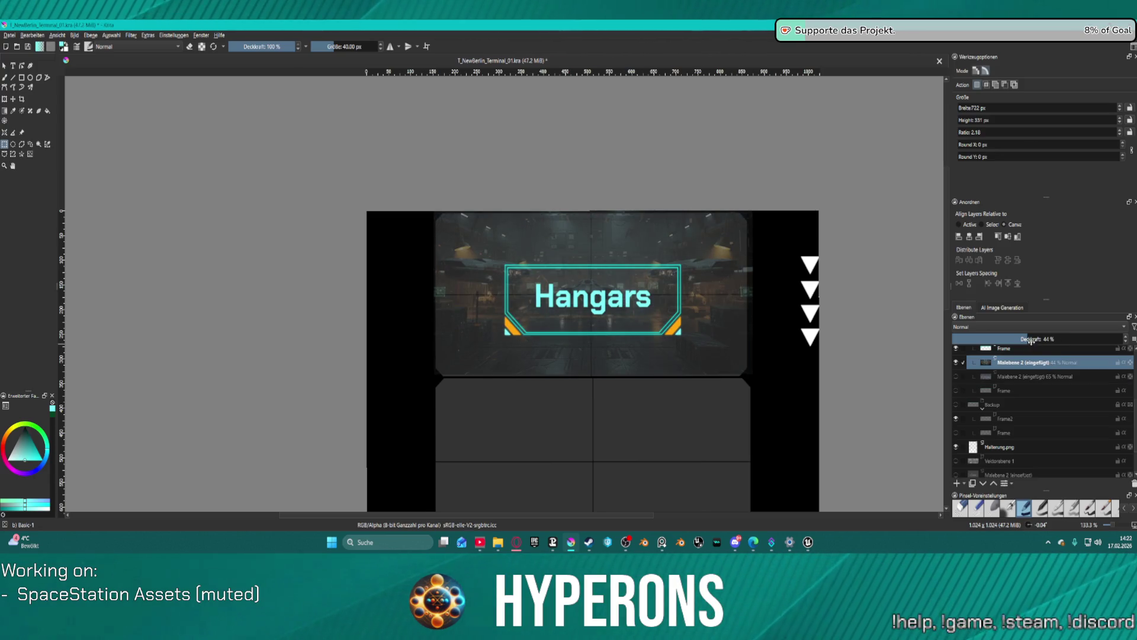
pyautogui.moveTo(1032, 340); pyautogui.dragTo(1063, 347)
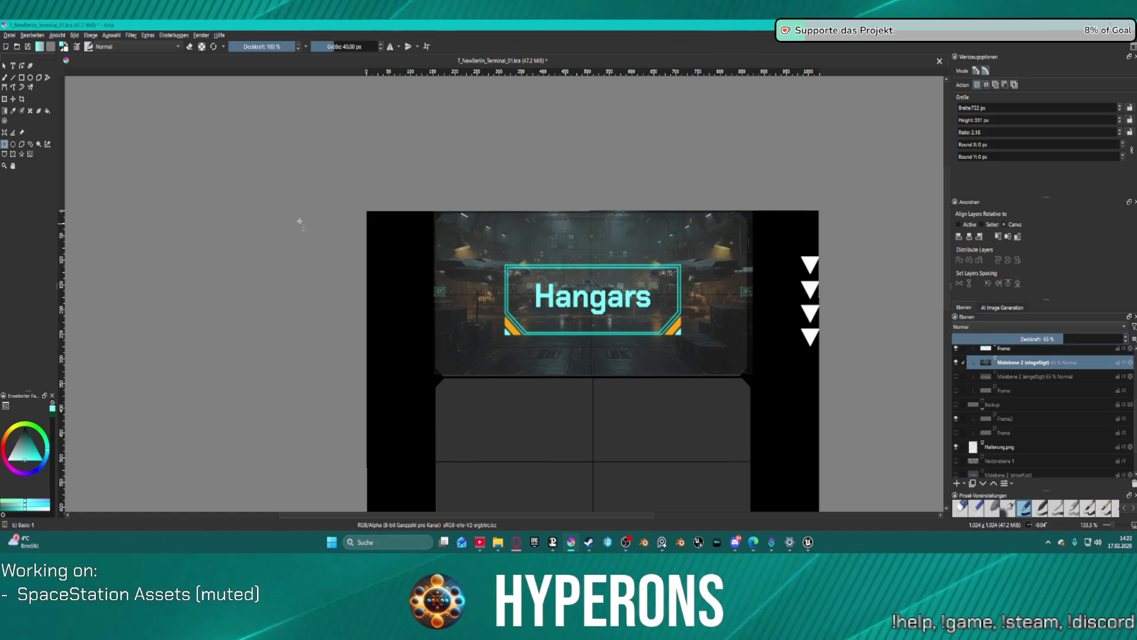
pyautogui.click(728, 223)
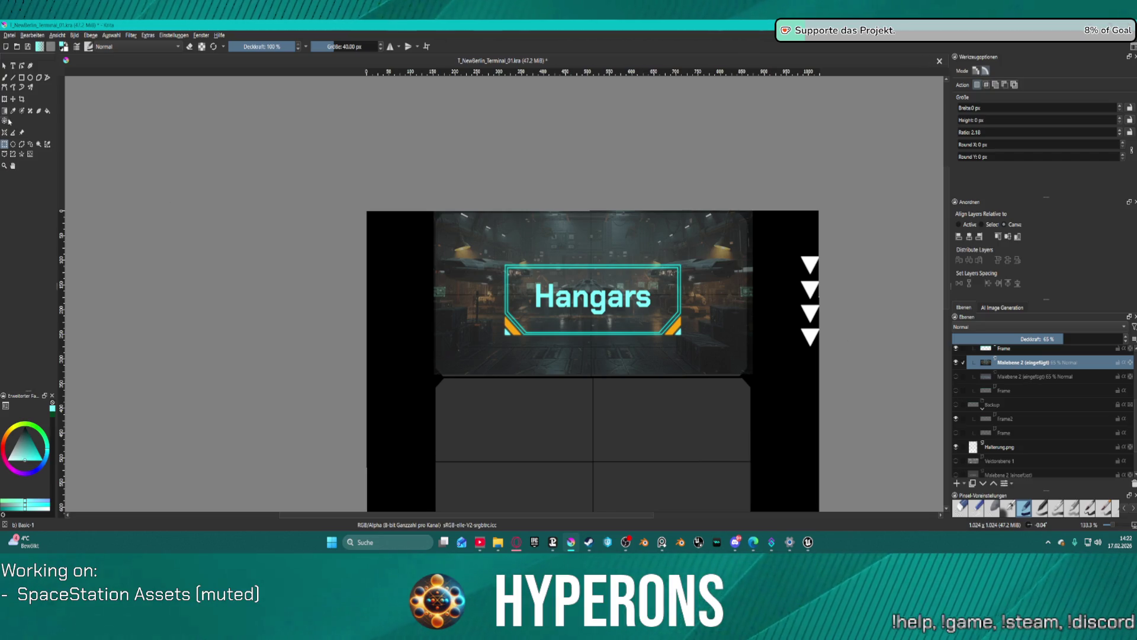
pyautogui.click(13, 100)
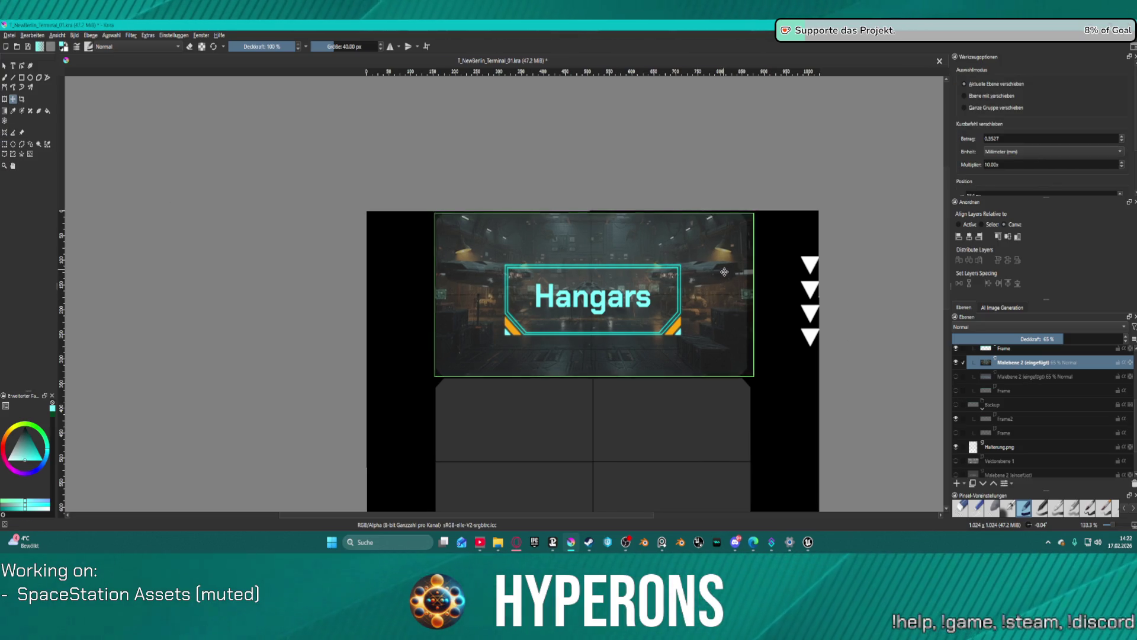
pyautogui.moveTo(724, 272); pyautogui.dragTo(725, 272)
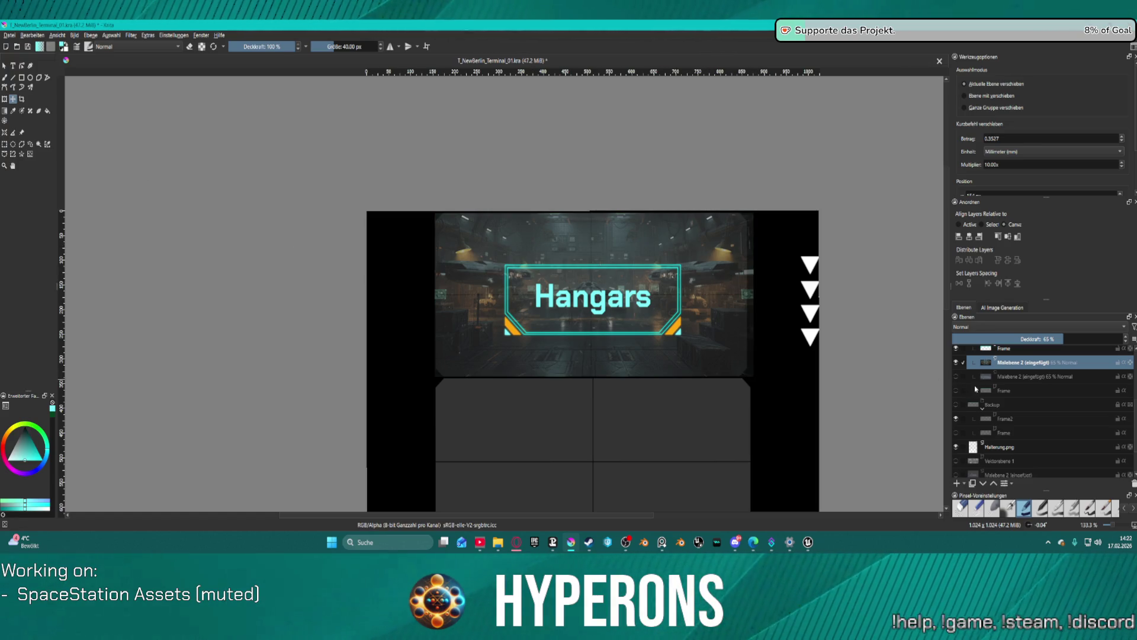
# Step: Hide the Halterung.png mount frame layer, leaving the Hangars banner on black
pyautogui.scroll(-1, 964, 461)
pyautogui.click(957, 408)
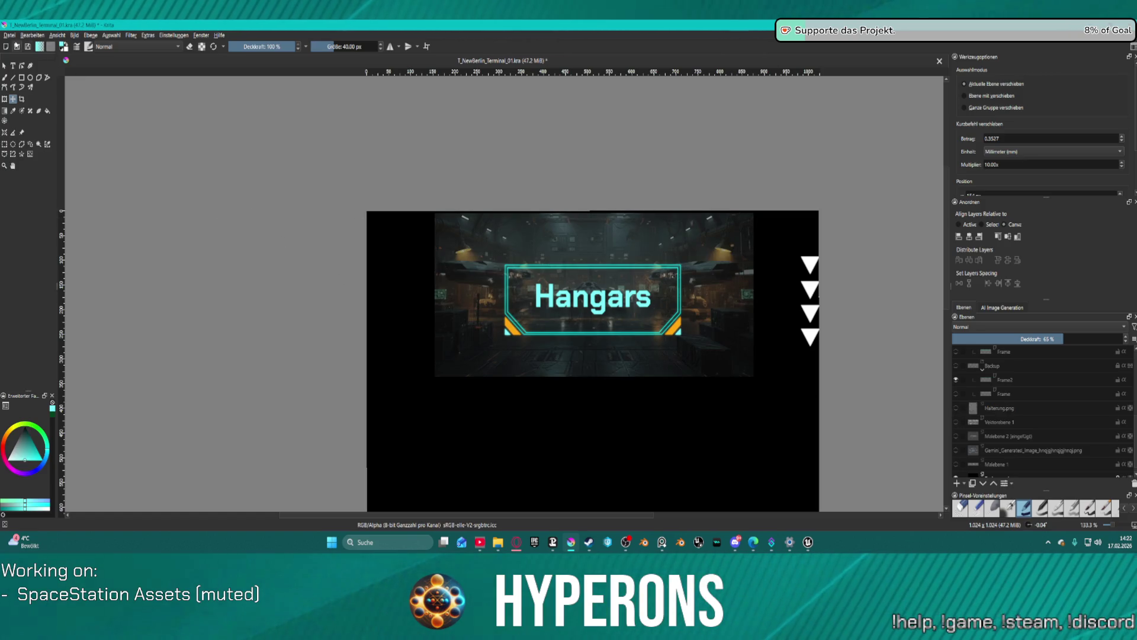
pyautogui.click(3, 34)
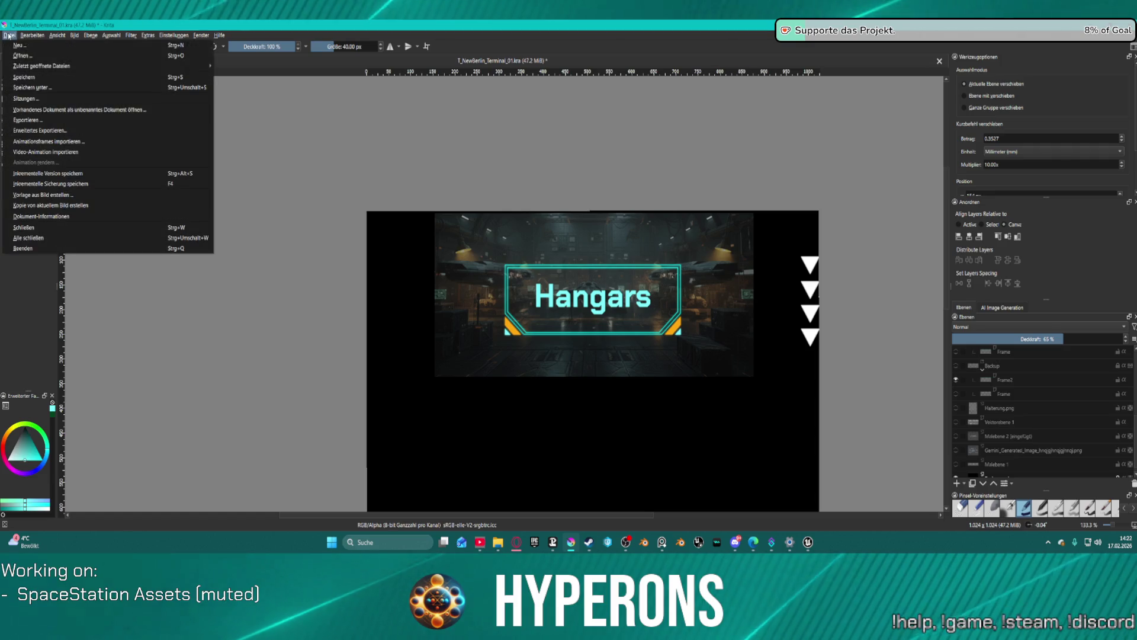
# Step: Export the Hangars banner as PNG over T_NewBerlin_Terminal_01.png, confirming the overwrite and PNG options
pyautogui.click(69, 123)
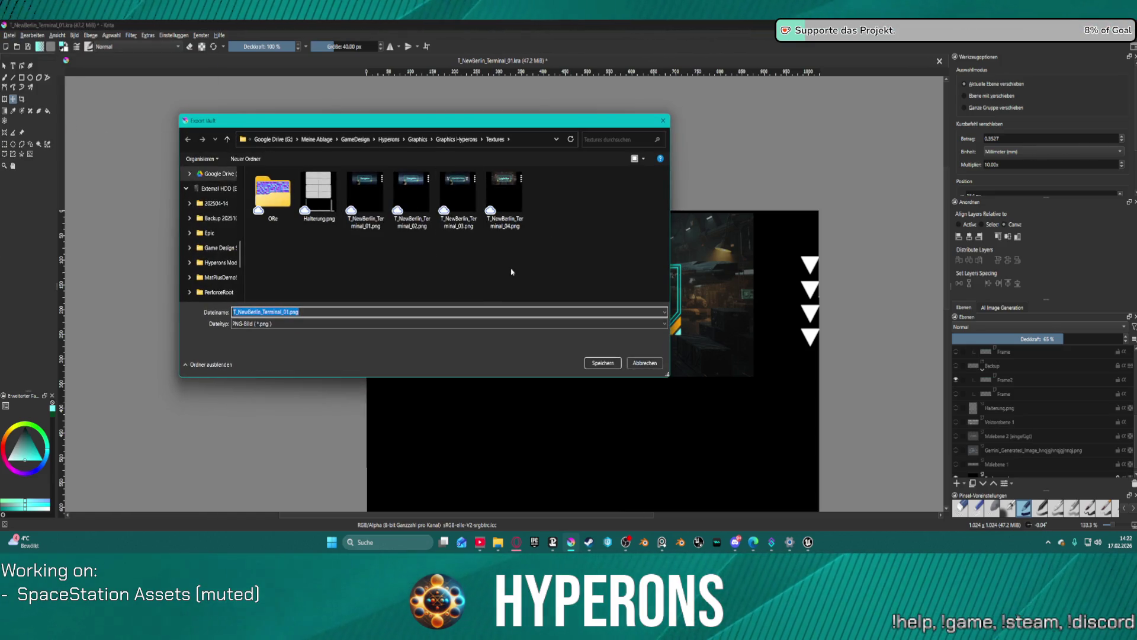
pyautogui.click(365, 195)
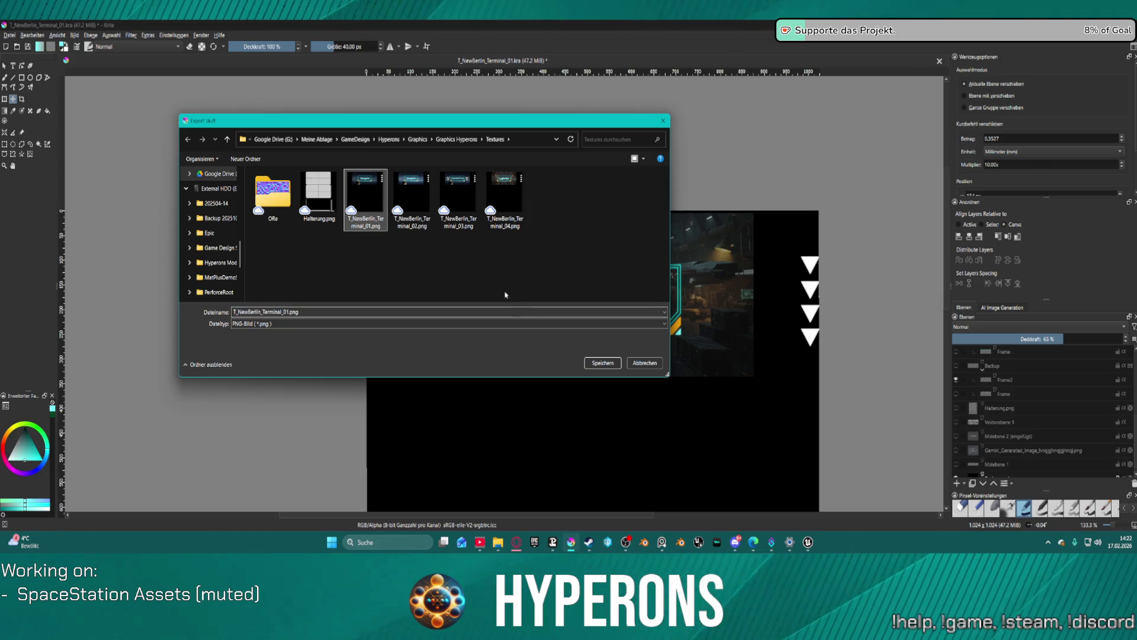
pyautogui.click(605, 367)
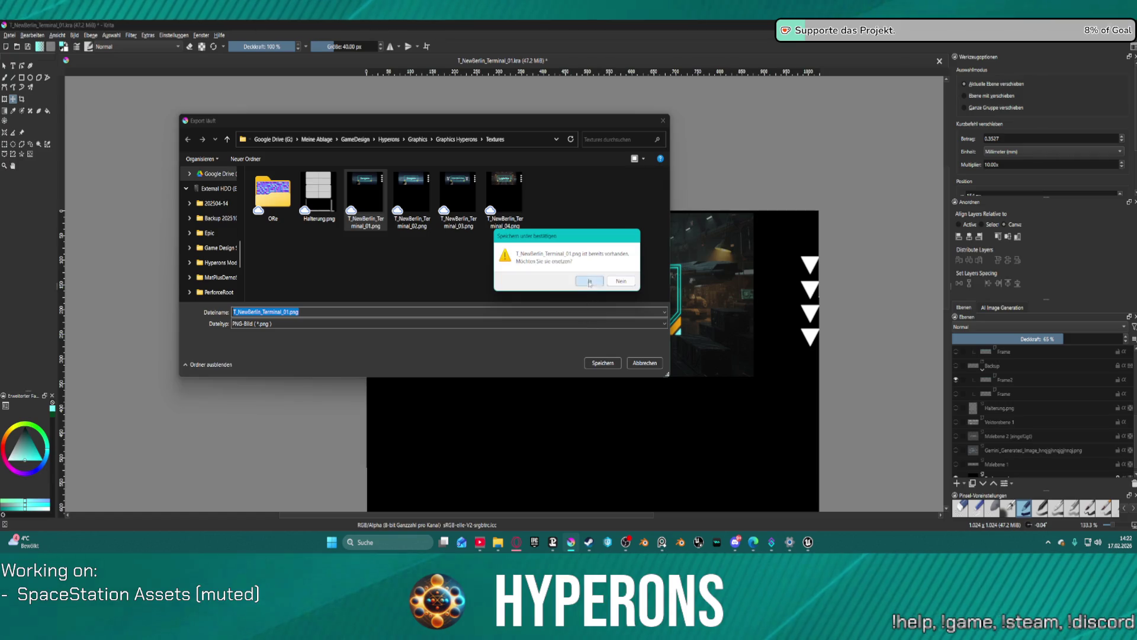
pyautogui.click(589, 282)
pyautogui.click(628, 381)
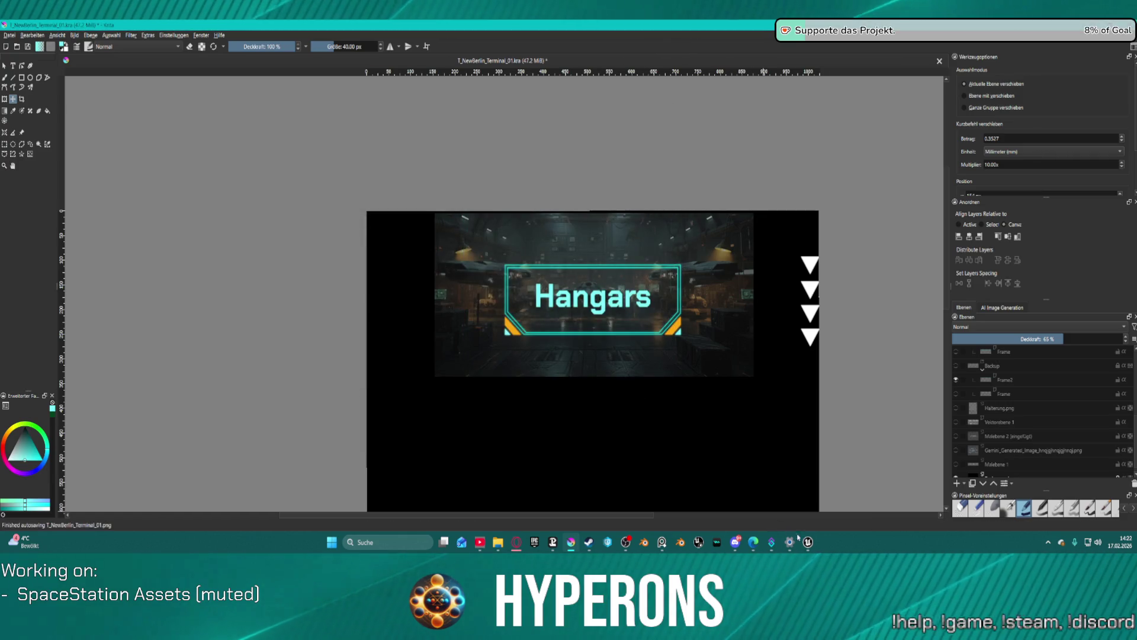
pyautogui.moveTo(808, 542)
pyautogui.click(847, 486)
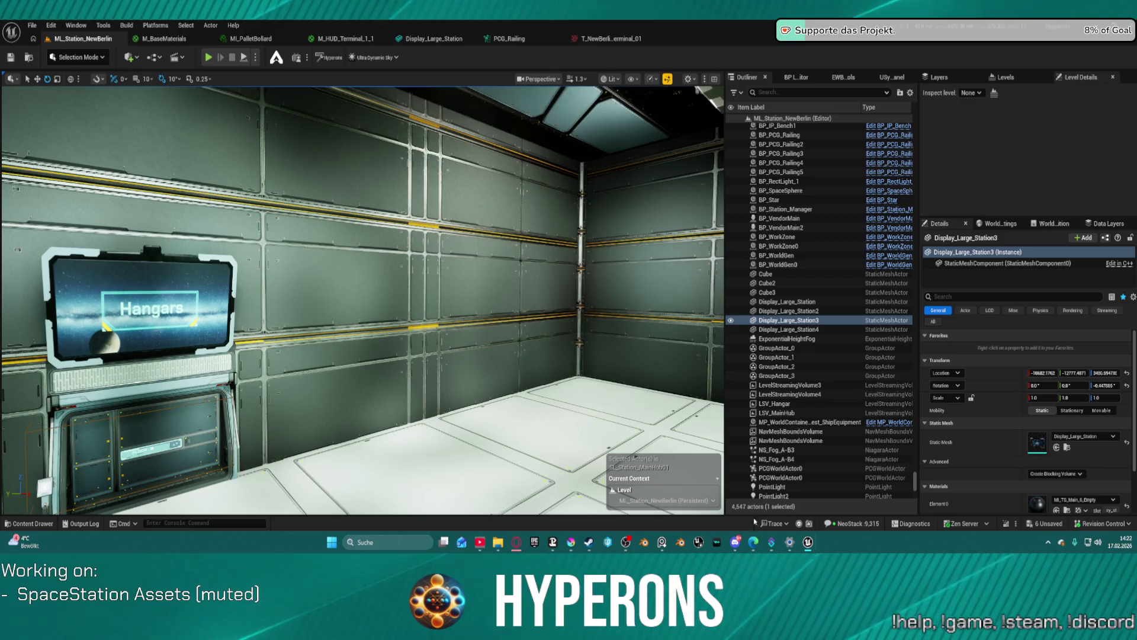
# Step: Check the Hangars wall display in the Unreal level, then return to the Krita terminal image
pyautogui.moveTo(813, 542)
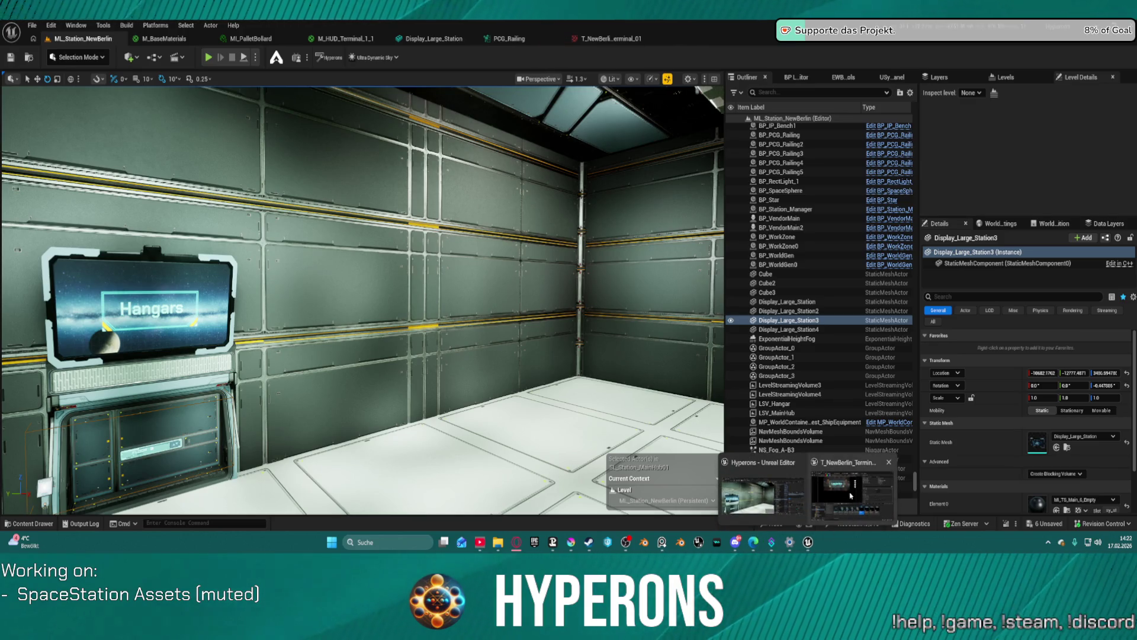
pyautogui.moveTo(845, 487)
pyautogui.click(734, 513)
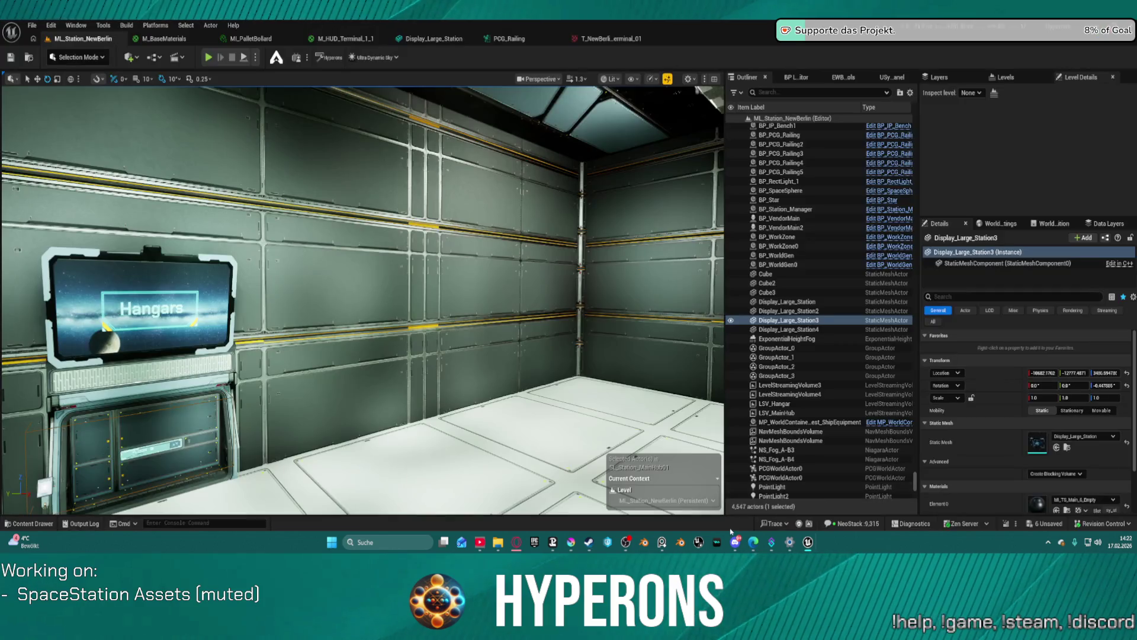
pyautogui.click(571, 543)
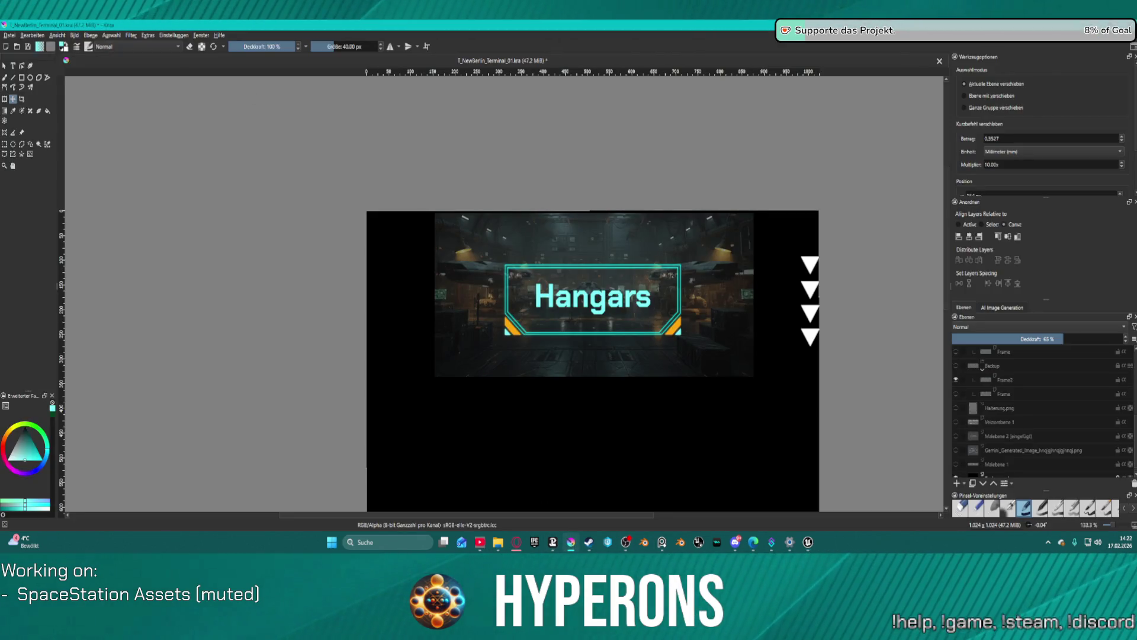
# Step: Export the image via Datei > Exportieren, overwriting T_NewBerlin_Terminal_02.png with default PNG settings
pyautogui.click(8, 36)
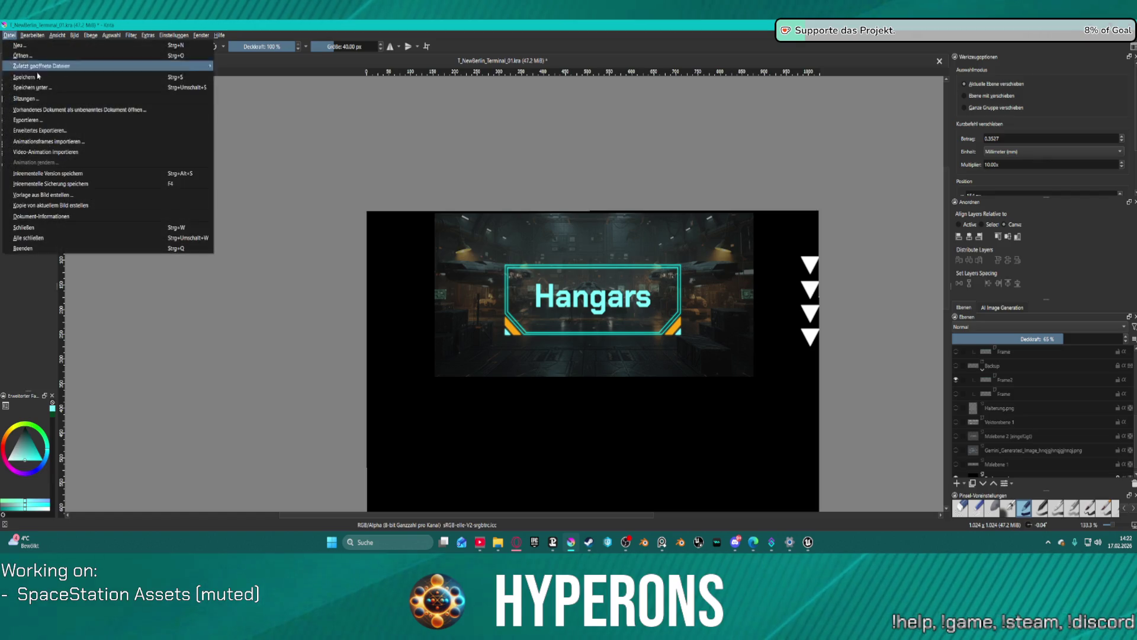
pyautogui.click(184, 116)
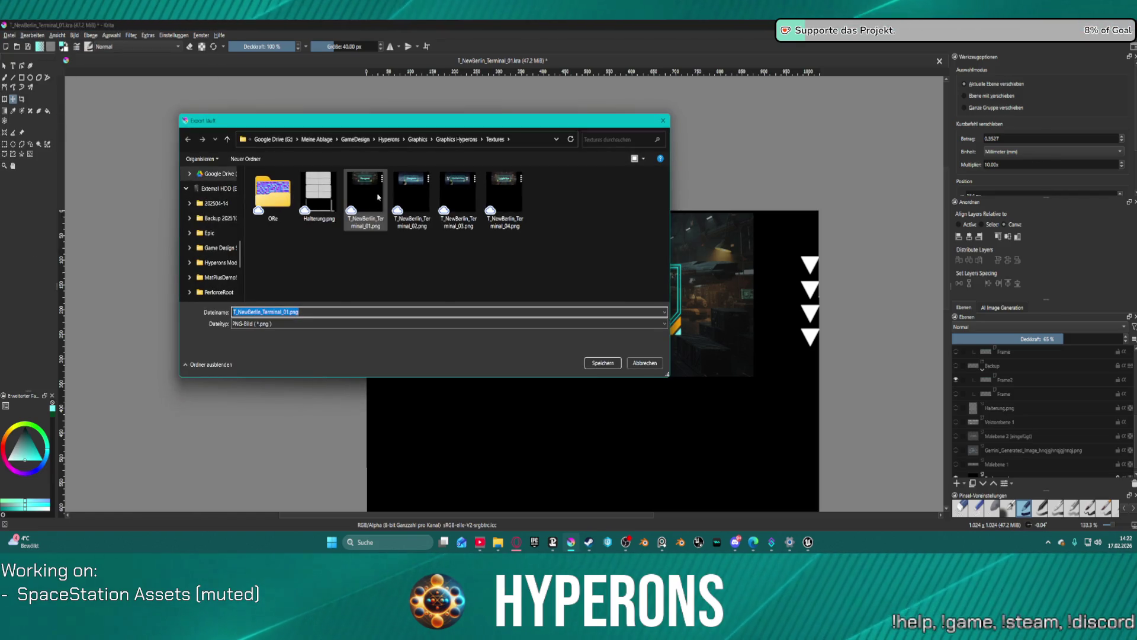
pyautogui.doubleClick(414, 201)
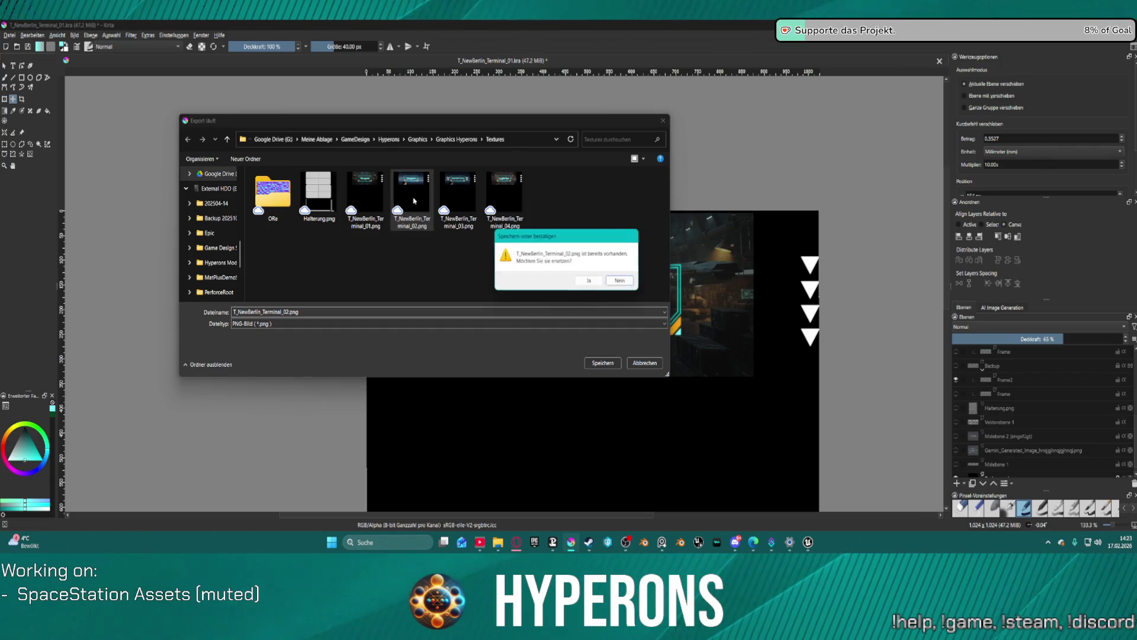
pyautogui.click(586, 279)
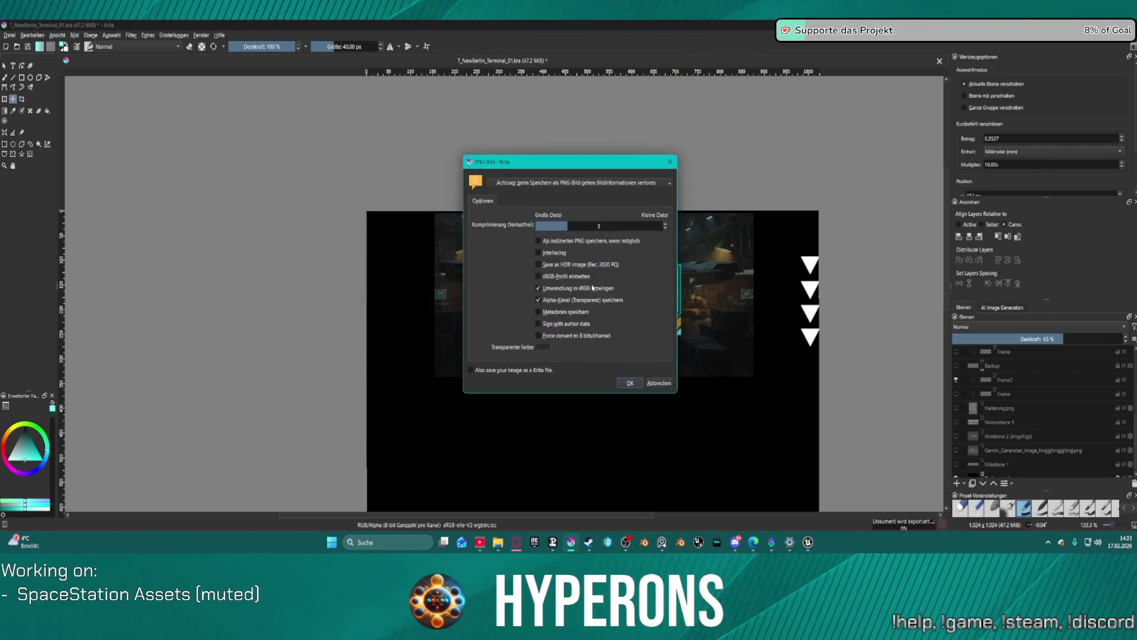
pyautogui.click(634, 385)
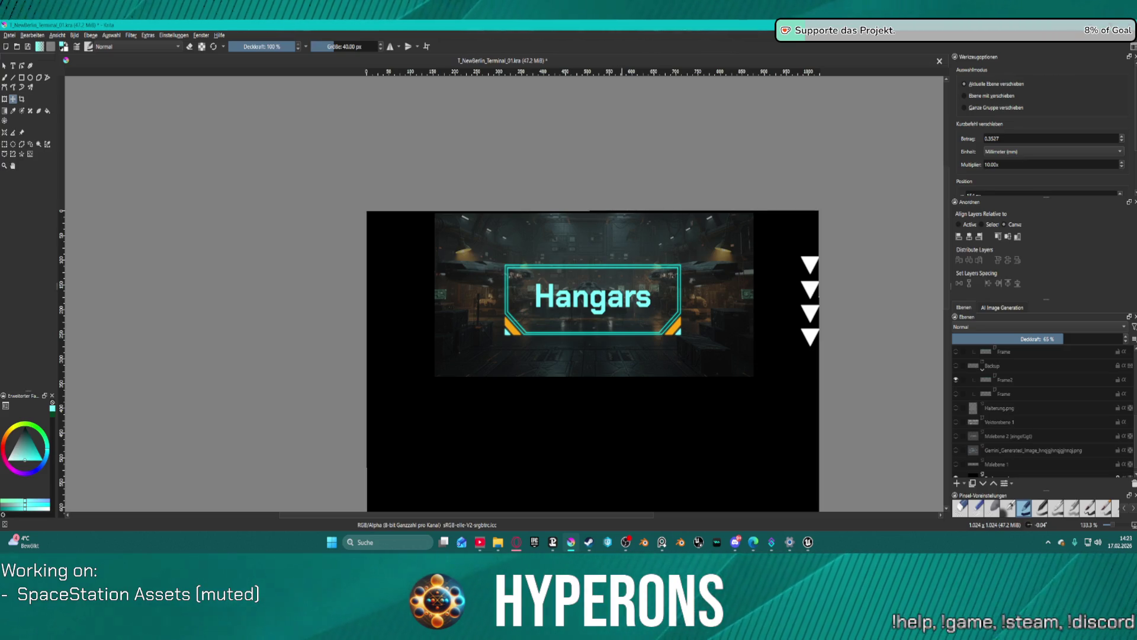
# Step: Back in Unreal, frame the Hangars display in the viewport and turn toward the Logistics display
pyautogui.hotkey('alt', 'Tab')
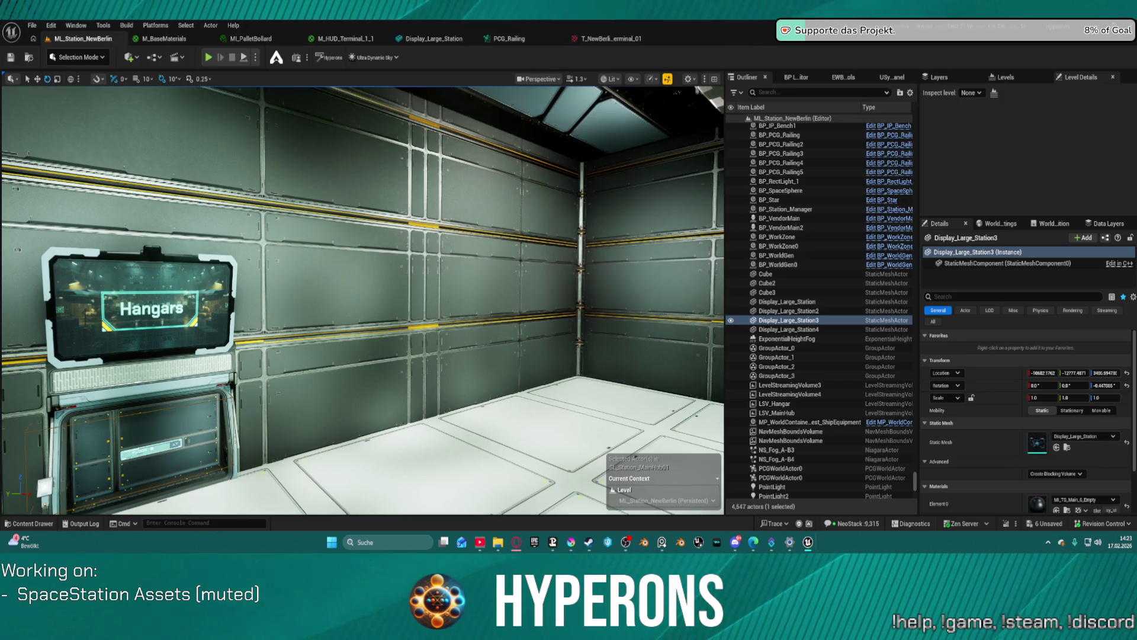
pyautogui.press('f')
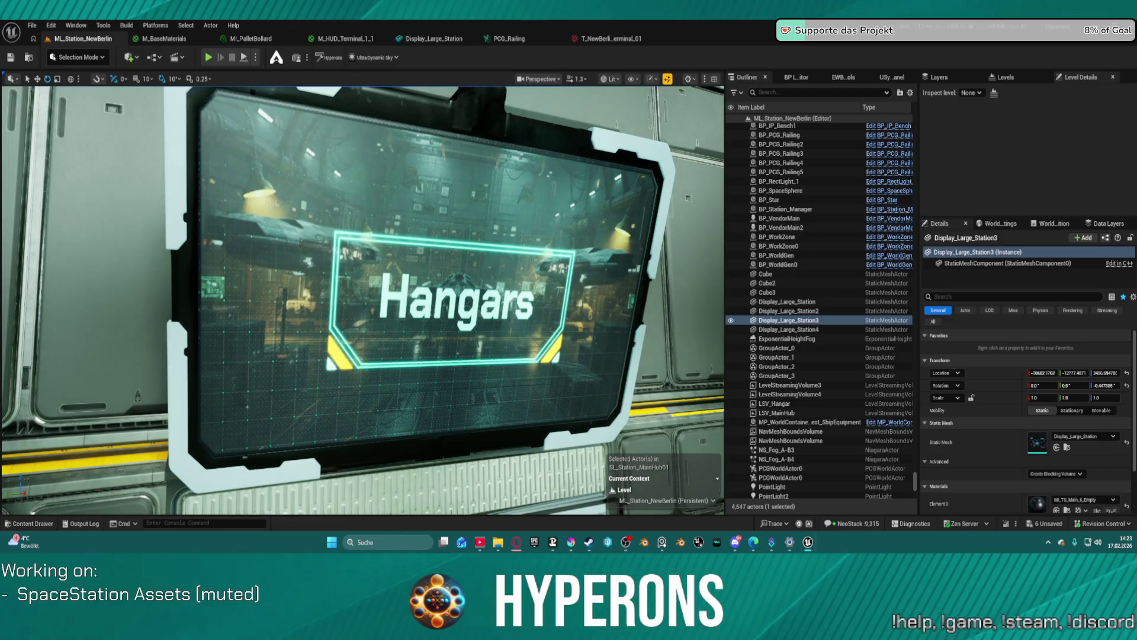
pyautogui.scroll(-5, 362, 300)
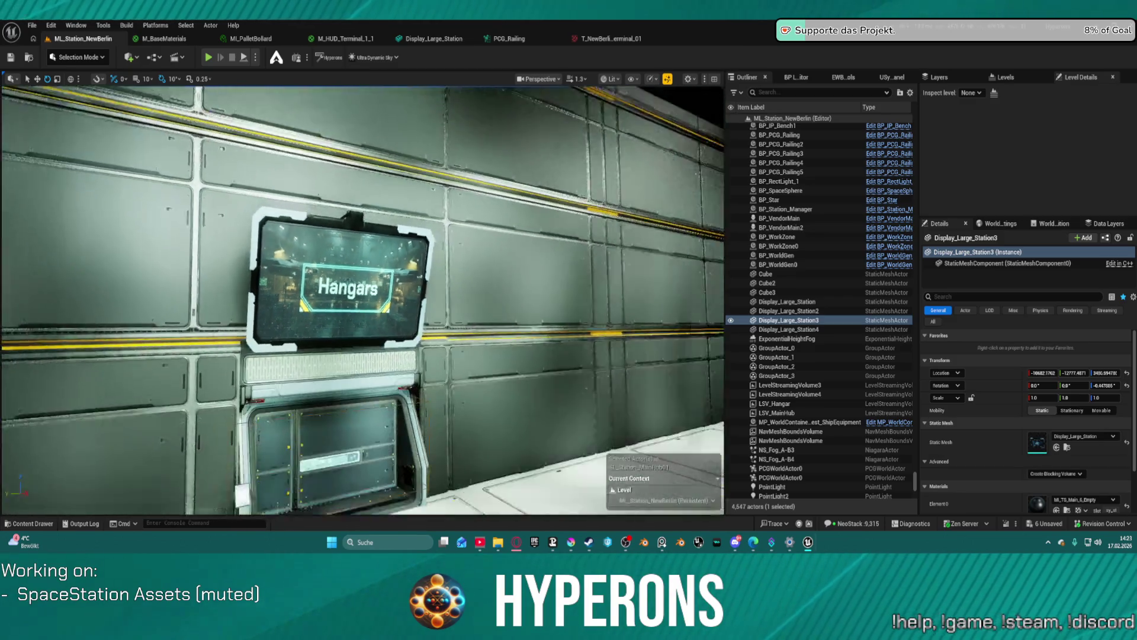
pyautogui.moveTo(362, 299)
pyautogui.mouseDown()
pyautogui.moveTo(450, 297)
pyautogui.moveTo(385, 293)
pyautogui.moveTo(427, 278)
pyautogui.mouseUp()
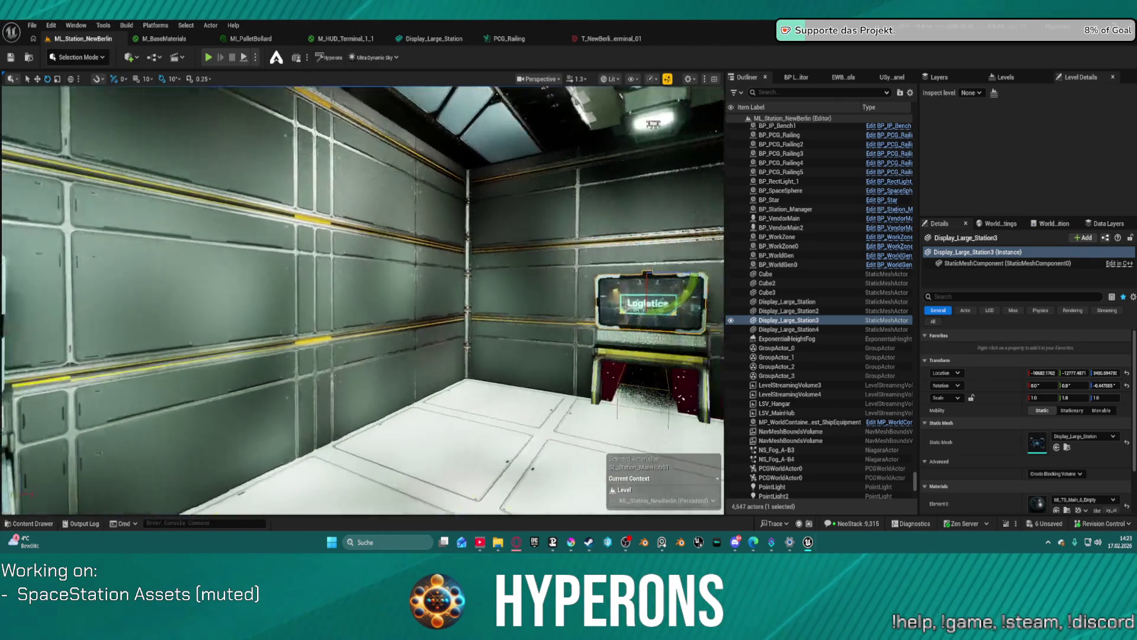
# Step: Fly the camera across the hall and frame the Logistics display up close
pyautogui.press('a')
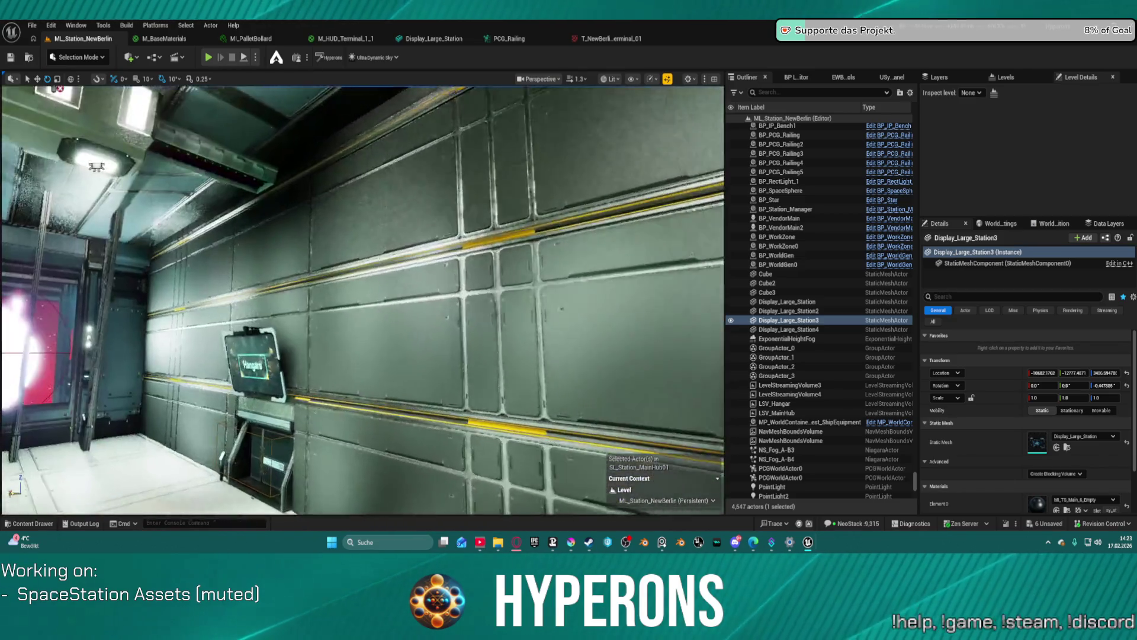
pyautogui.press('a')
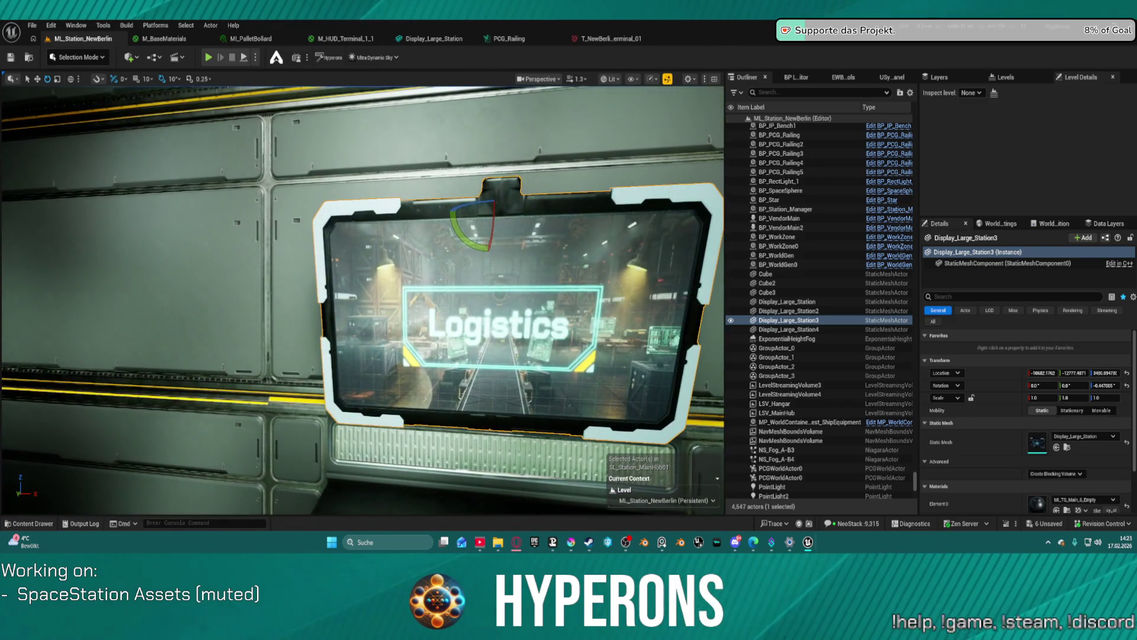
pyautogui.press('w')
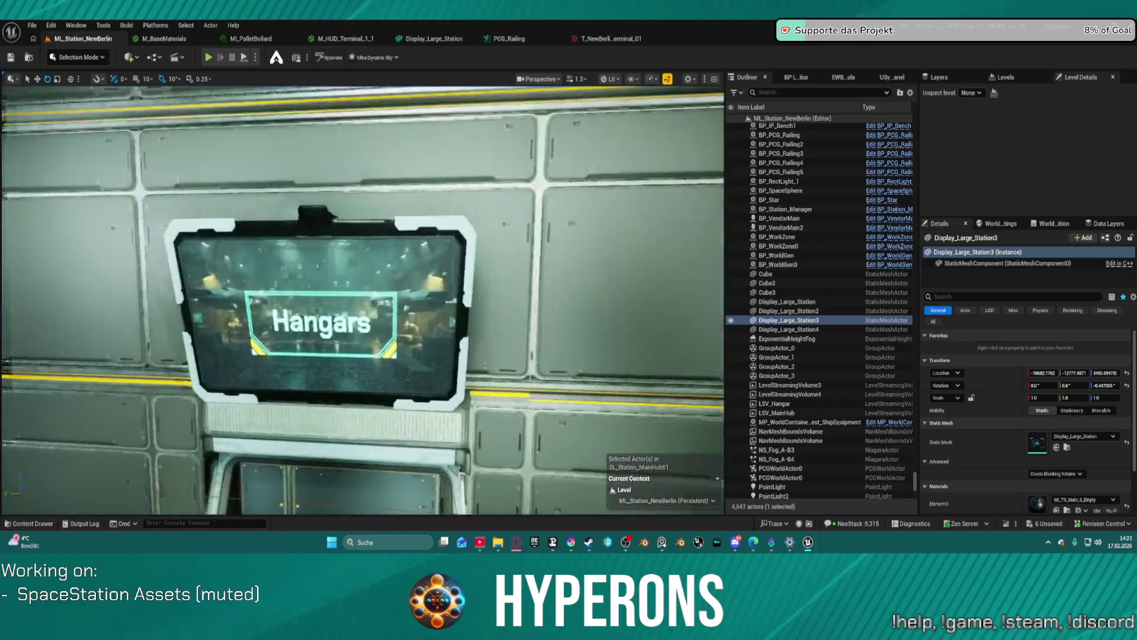
pyautogui.press('f')
pyautogui.press('w')
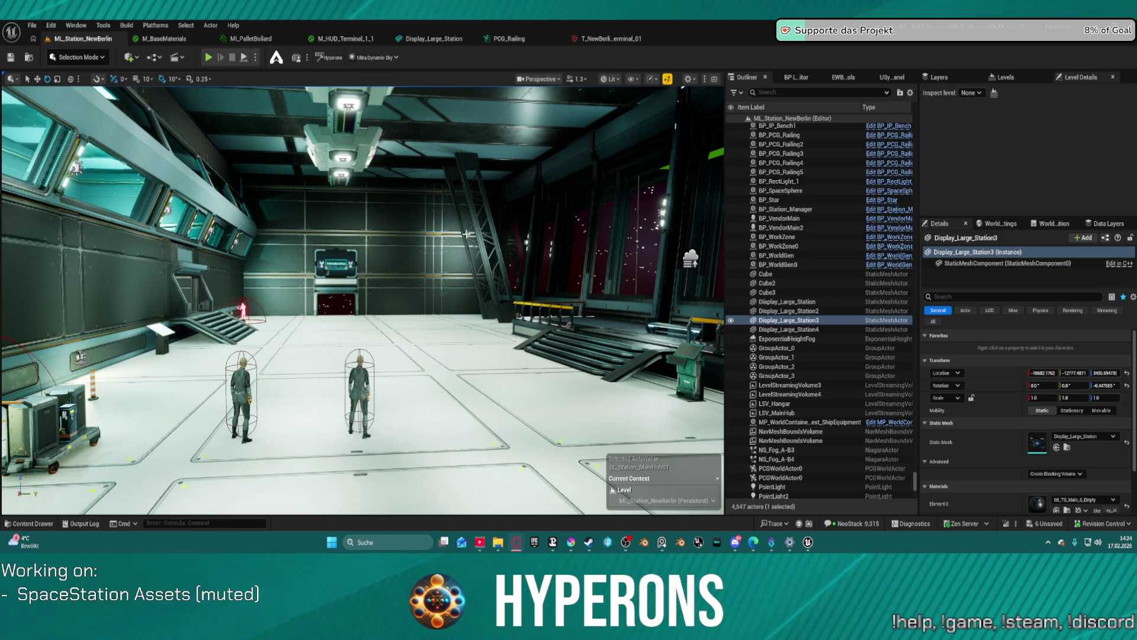
# Step: Fly around the hangar to view the Hangars wall screen close up, then from a wide angle
pyautogui.press('1')
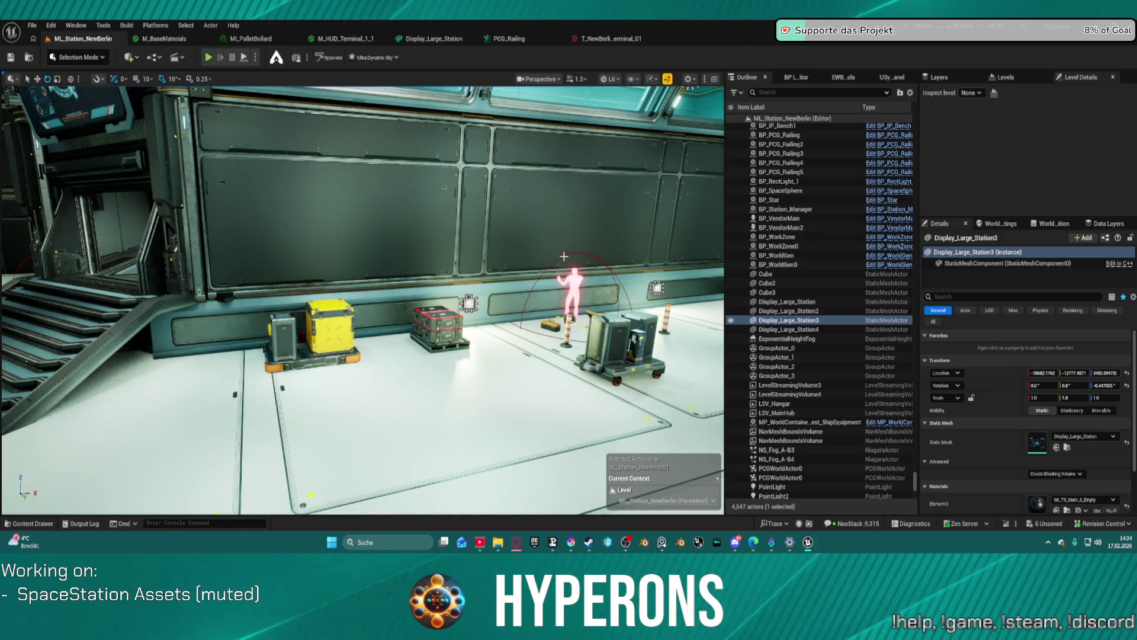
pyautogui.moveTo(461, 79)
pyautogui.mouseDown()
pyautogui.moveTo(427, 89)
pyautogui.moveTo(498, 88)
pyautogui.mouseUp()
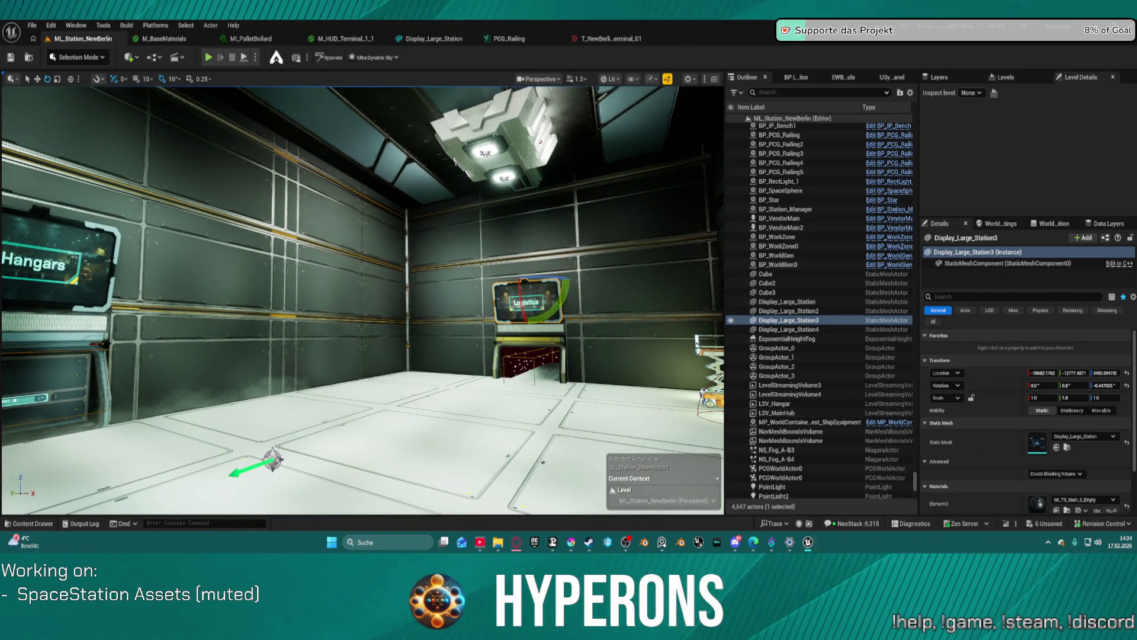
pyautogui.press('a')
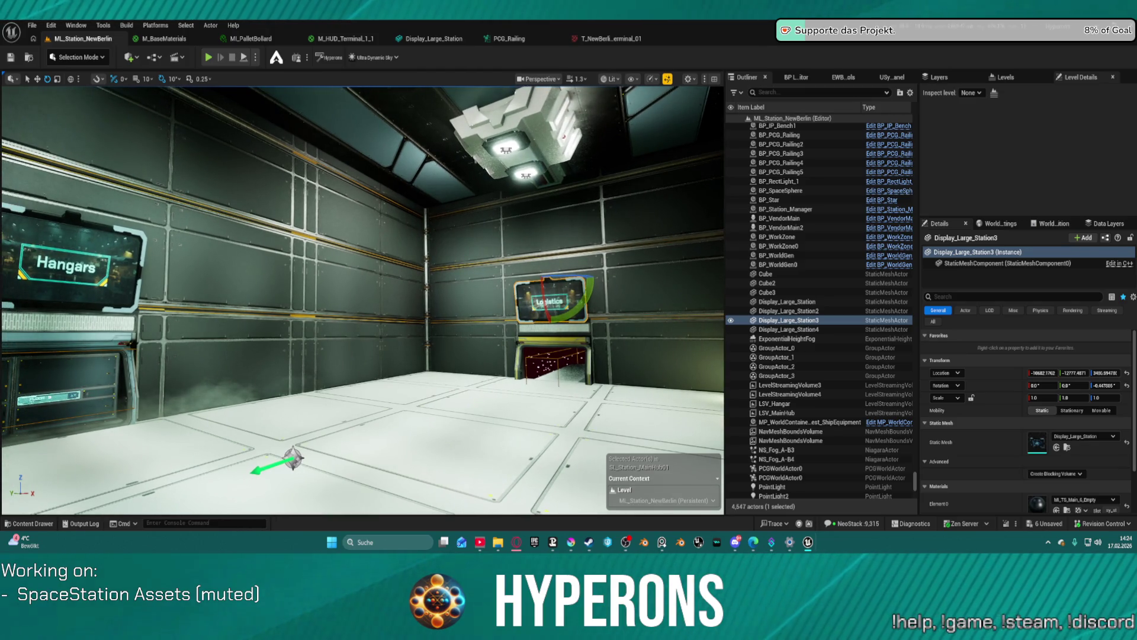
pyautogui.moveTo(363, 296); pyautogui.dragTo(391, 296)
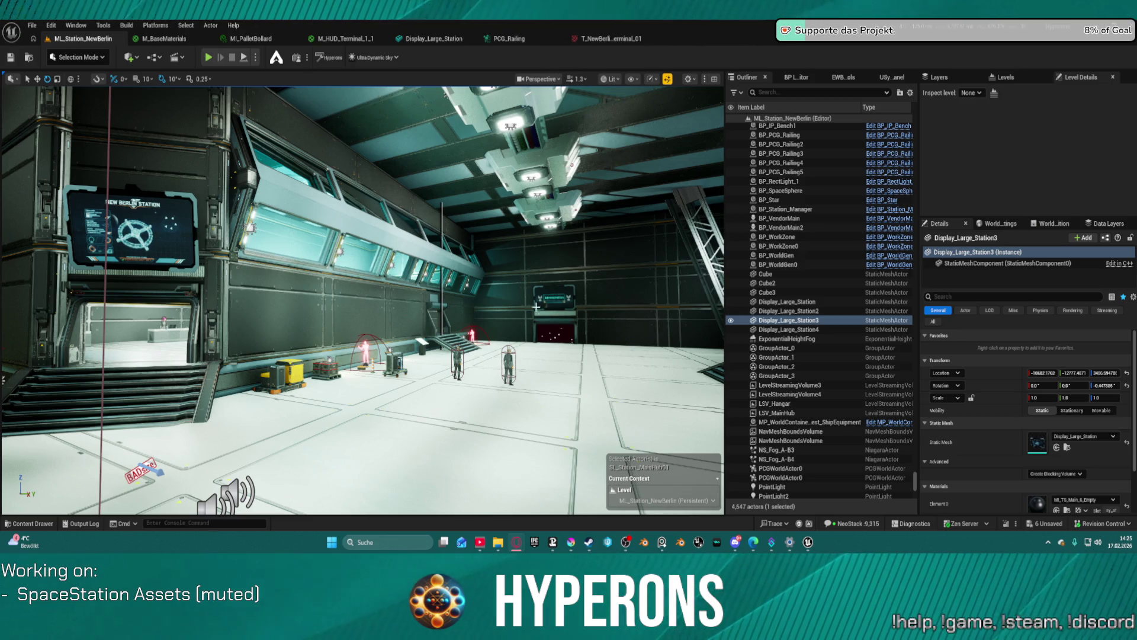
# Step: Select the BP_WorkZone0 actor in the Outliner, then return to Krita
pyautogui.click(442, 217)
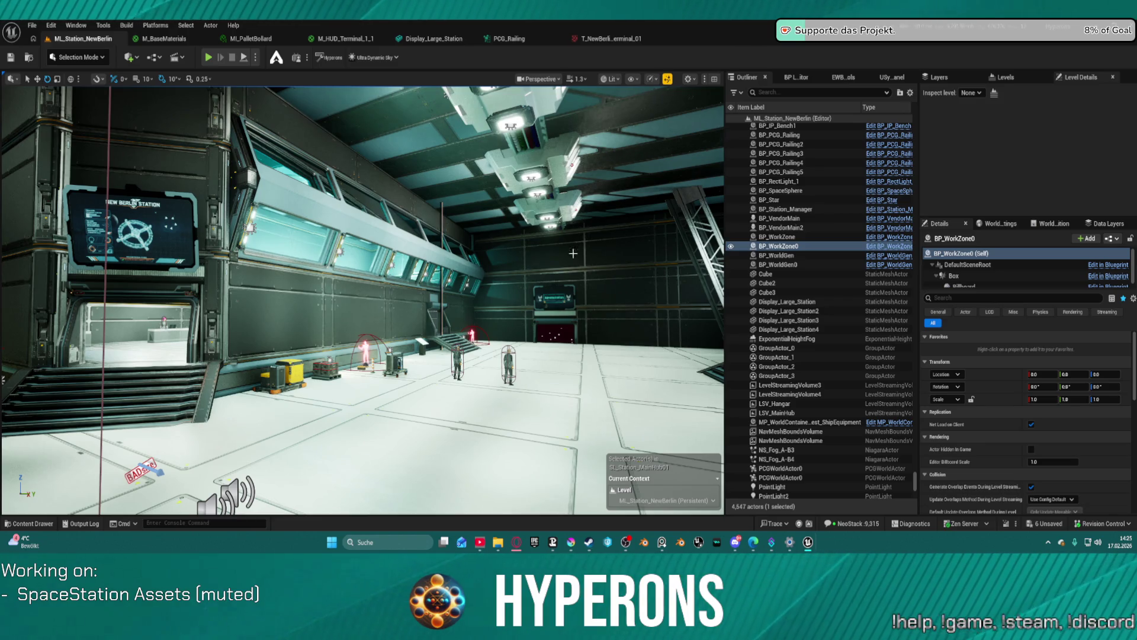
pyautogui.click(732, 247)
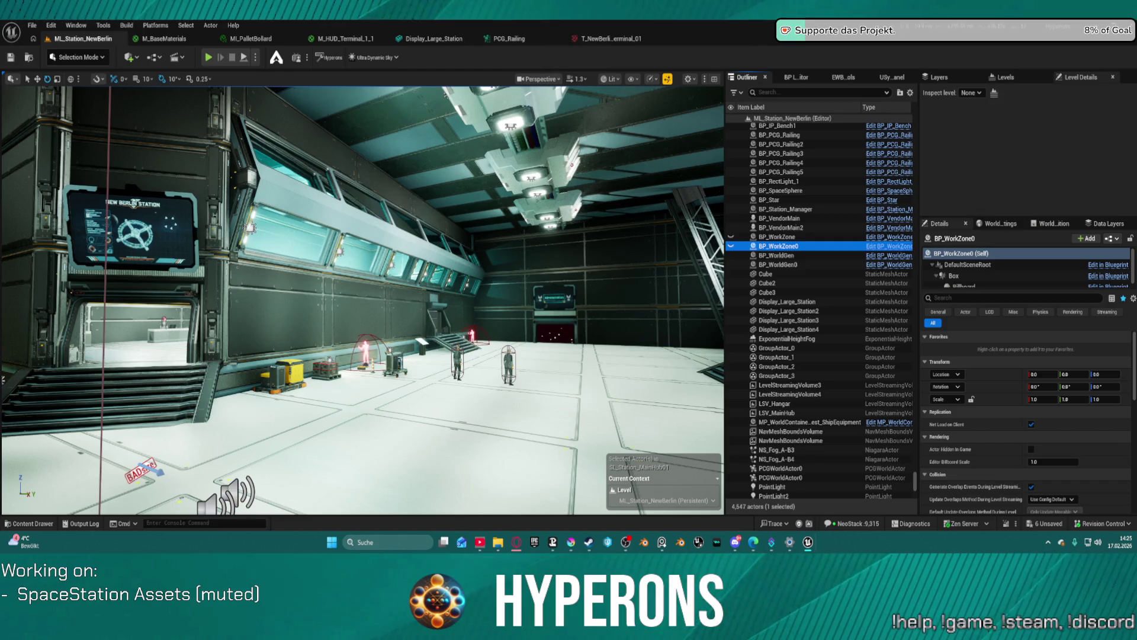
pyautogui.hotkey('alt', 'Tab')
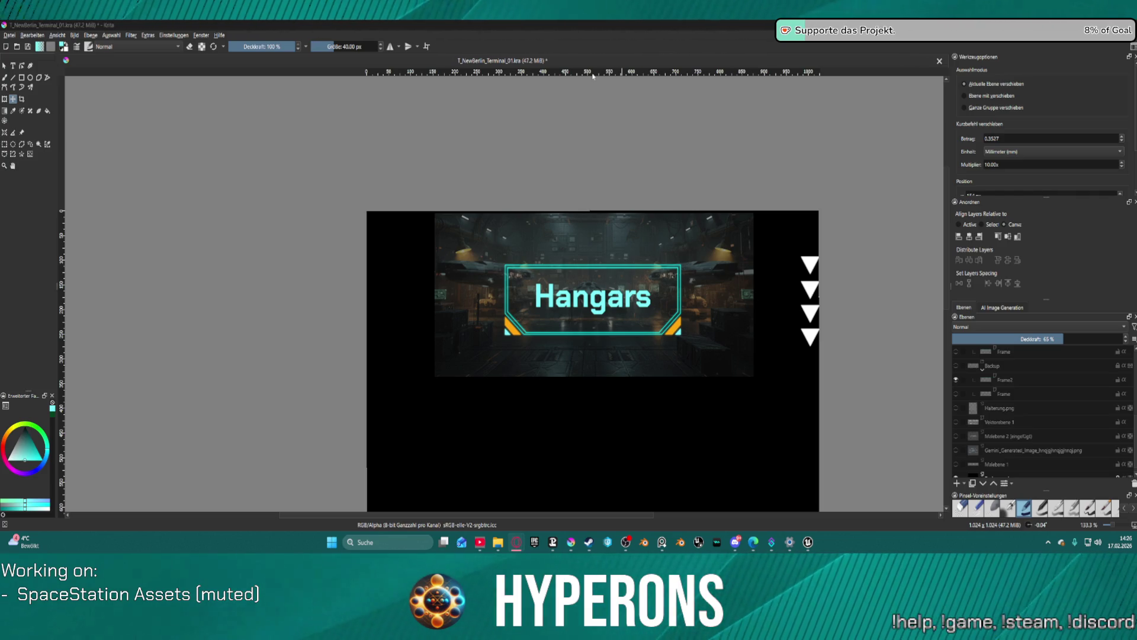
# Step: Zoom the canvas in and out, then make Malebene 2 (eingefügt) the active layer
pyautogui.moveTo(626, 542)
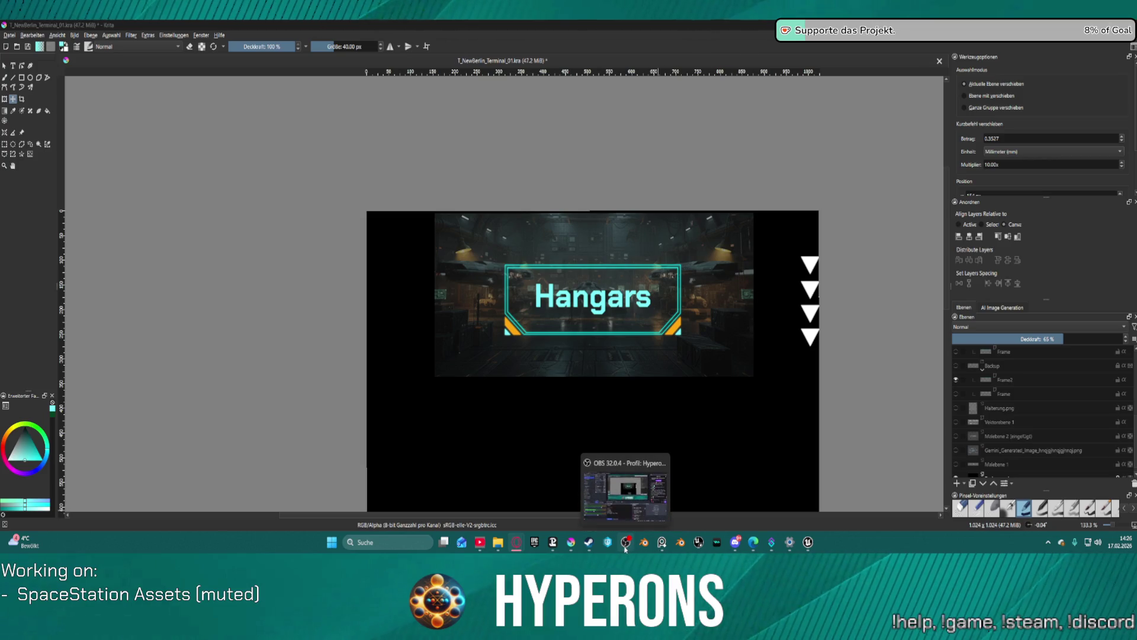
pyautogui.moveTo(621, 491)
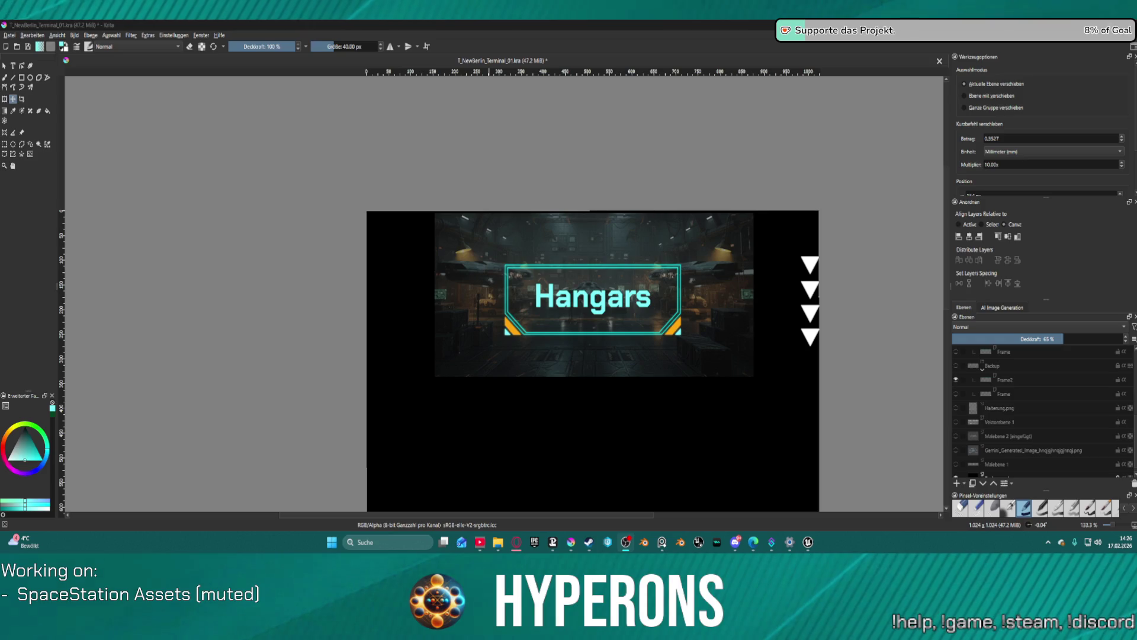
pyautogui.scroll(2, 614, 389)
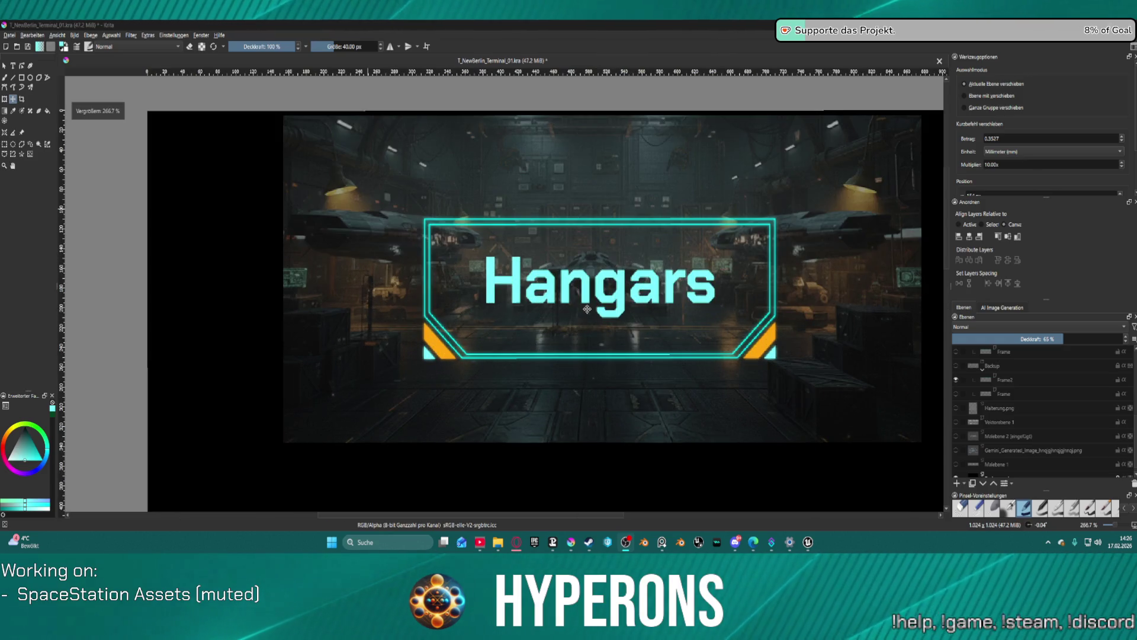
pyautogui.scroll(-2, 587, 308)
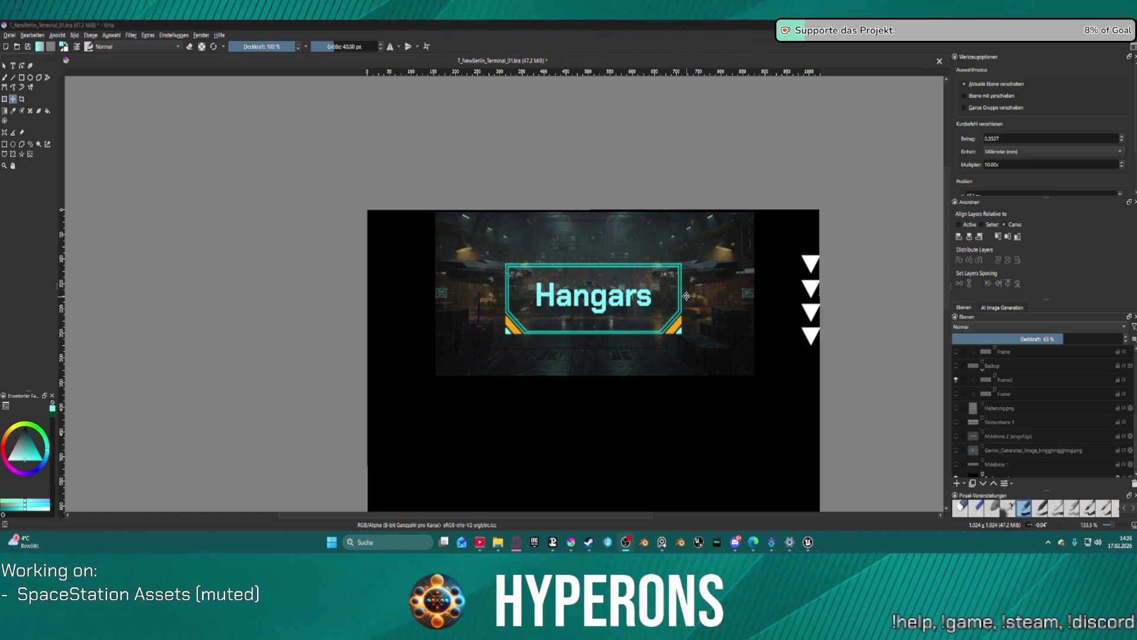
pyautogui.press('pageup')
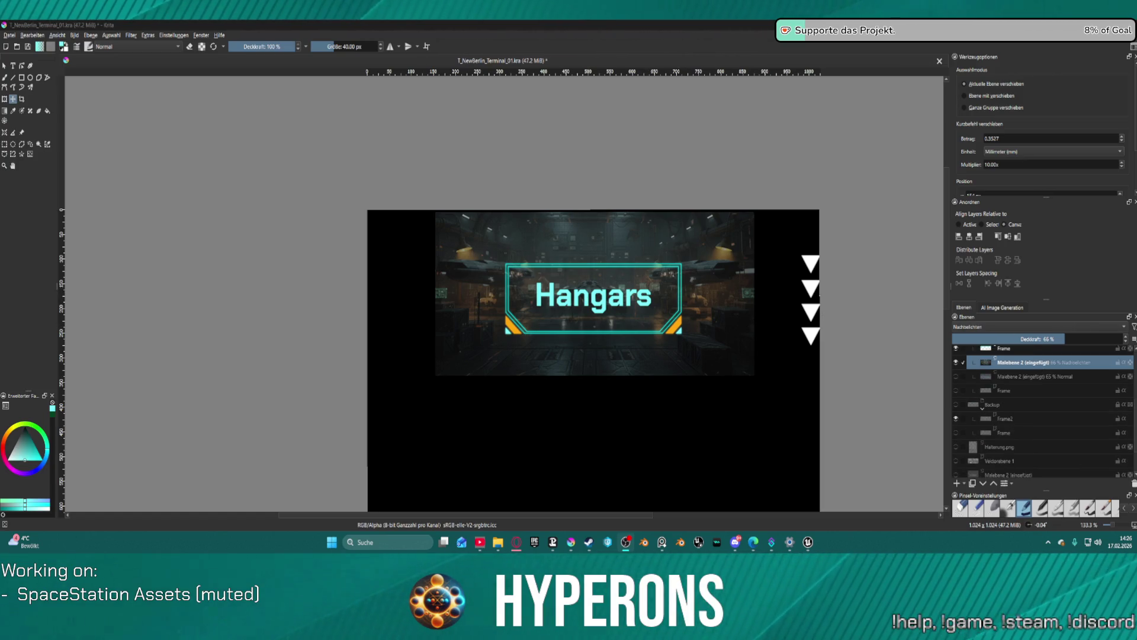
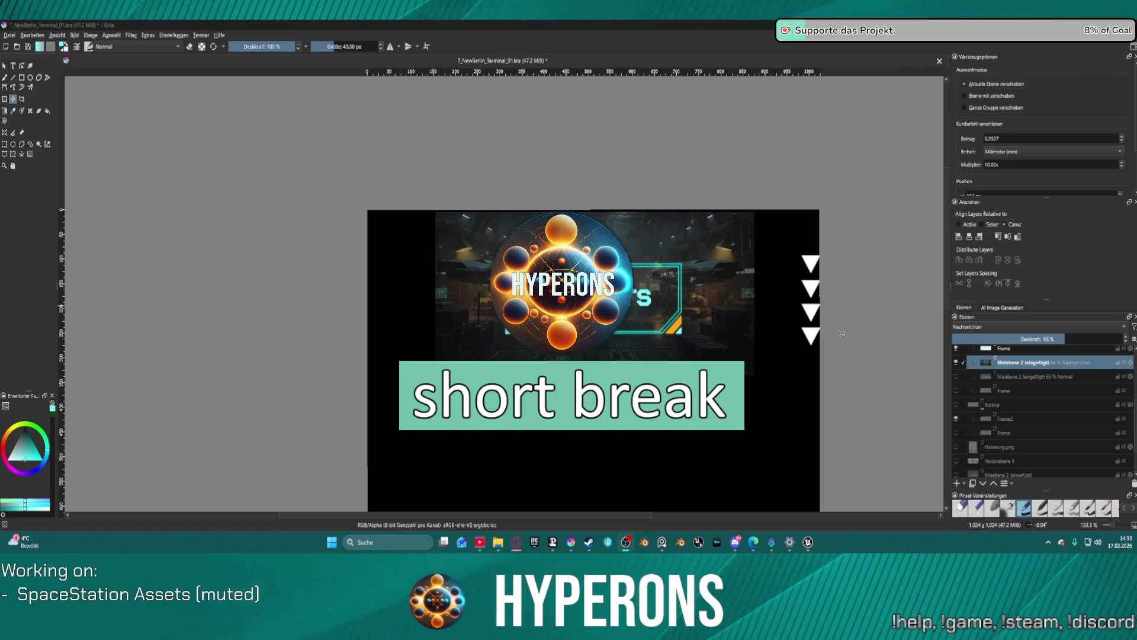
# Step: Bring the Hyperons Unreal Editor window with the ML_Station_NewBerlin level to the front
pyautogui.moveTo(809, 543)
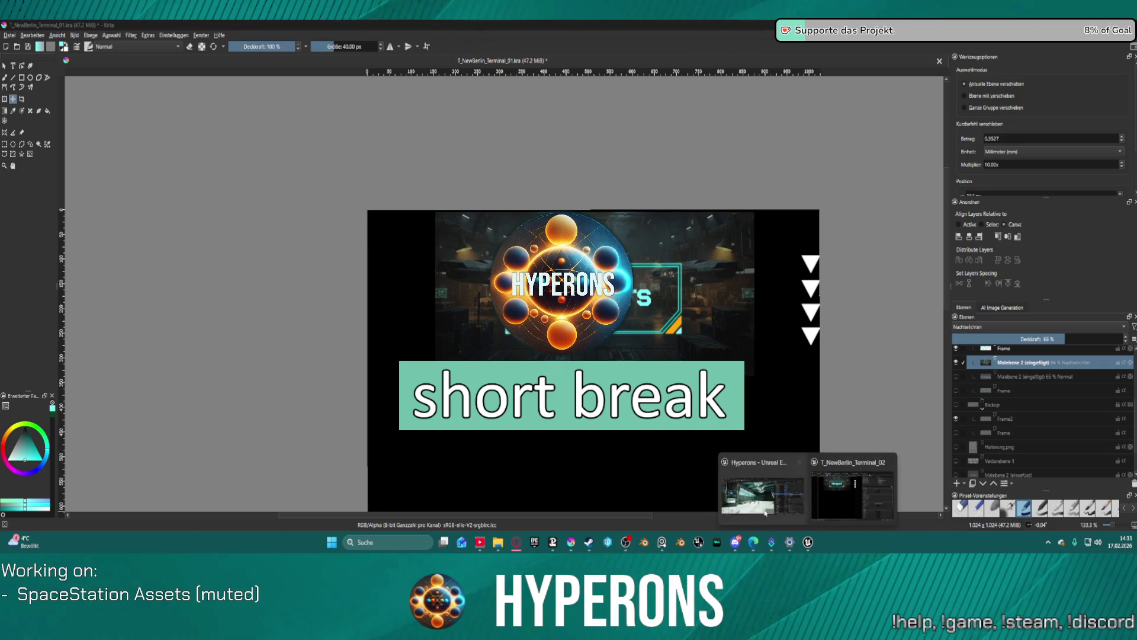
pyautogui.click(763, 492)
# Step: Fly the viewport camera over to the wall with the Hangars display
pyautogui.moveTo(403, 354); pyautogui.dragTo(403, 354)
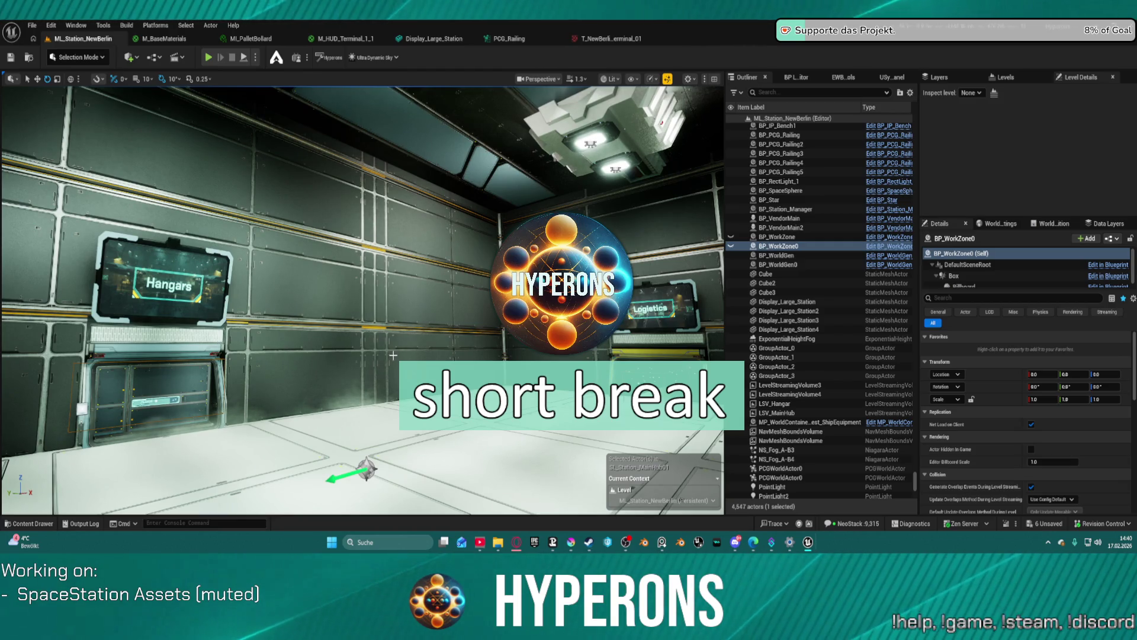
# Step: Swing the view across the Logistics and New Berlin Station screens, then bring up T_NewBerlin_Terminal_01.kra in Krita
pyautogui.moveTo(75, 328); pyautogui.dragTo(196, 320)
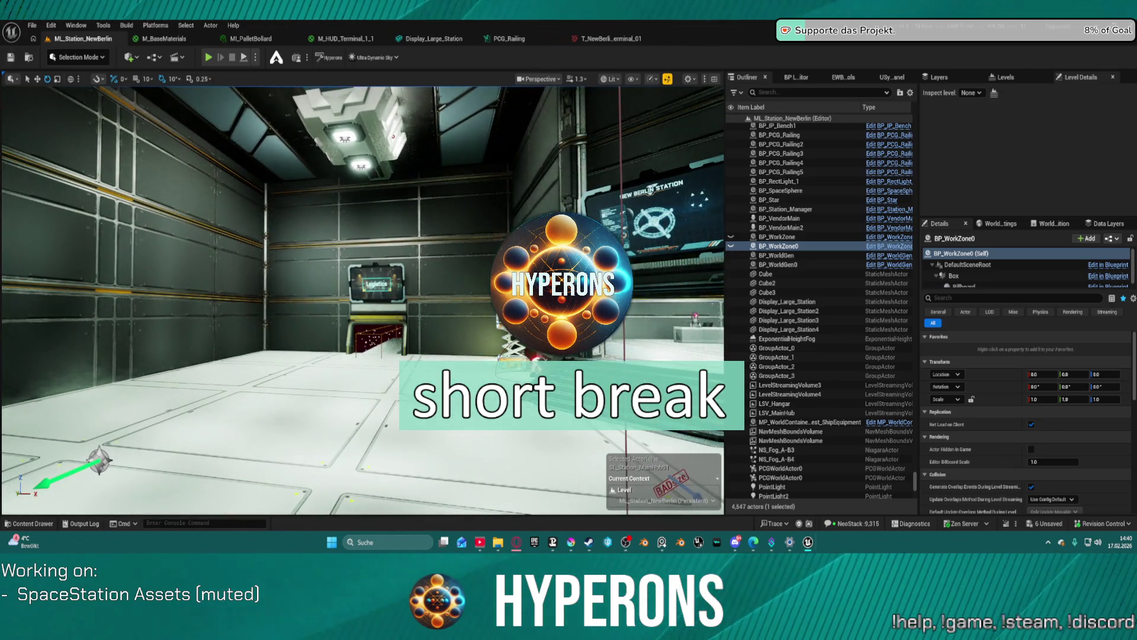
pyautogui.moveTo(552, 544)
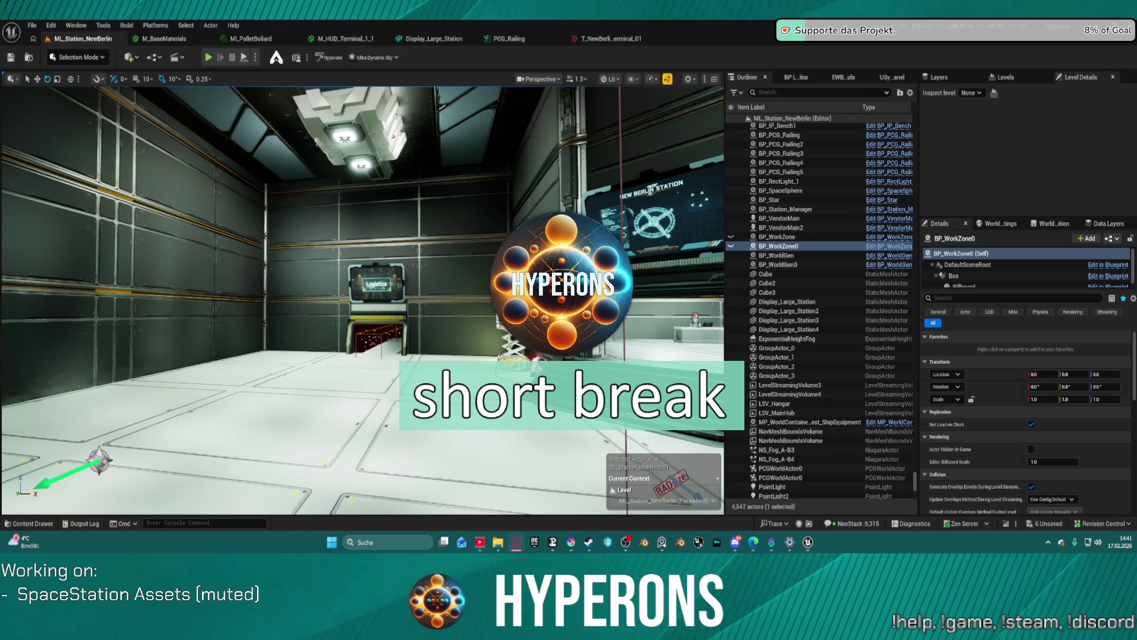
pyautogui.moveTo(477, 194); pyautogui.dragTo(509, 237)
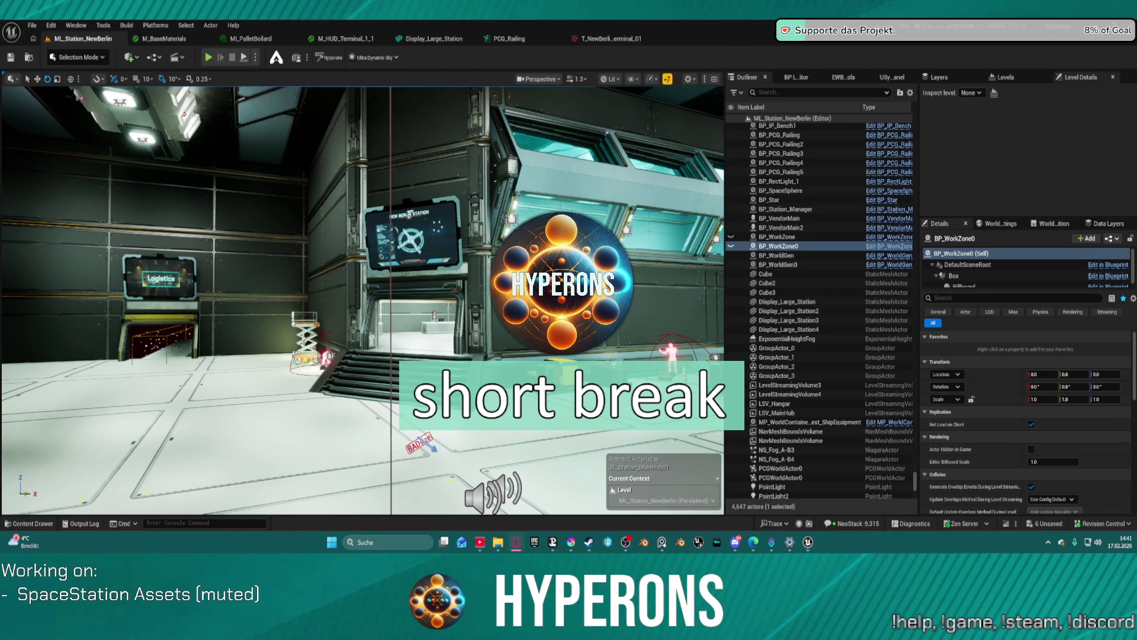
pyautogui.click(571, 542)
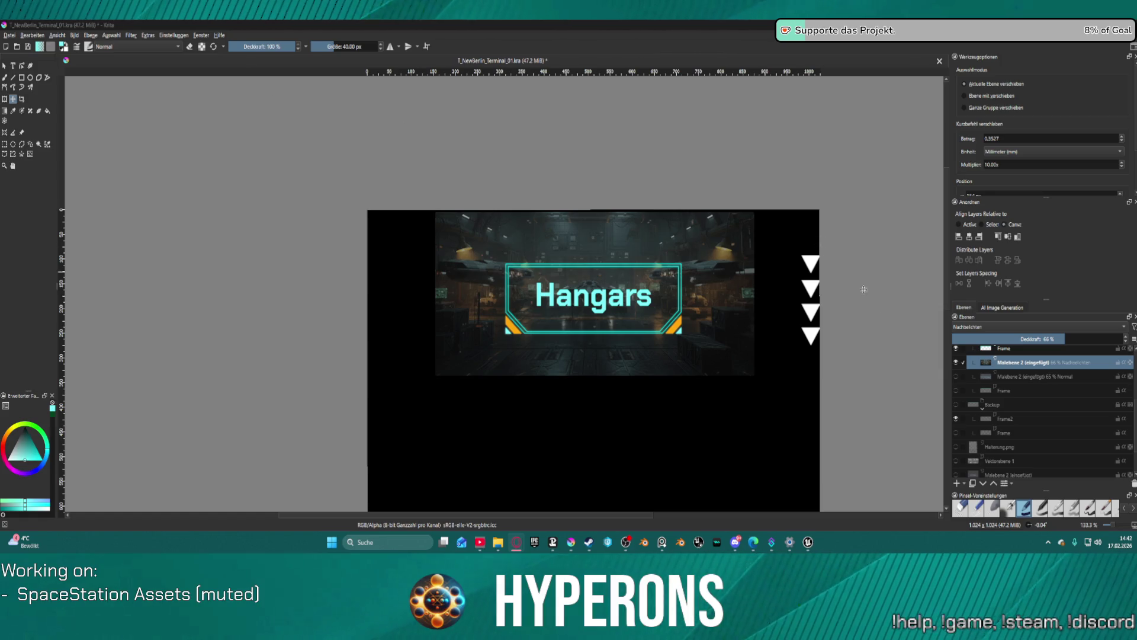
# Step: Hide the Hangar layer group, expand and show the Administration banner, then return to Unreal Editor
pyautogui.scroll(1, 1003, 374)
pyautogui.scroll(2, 1003, 374)
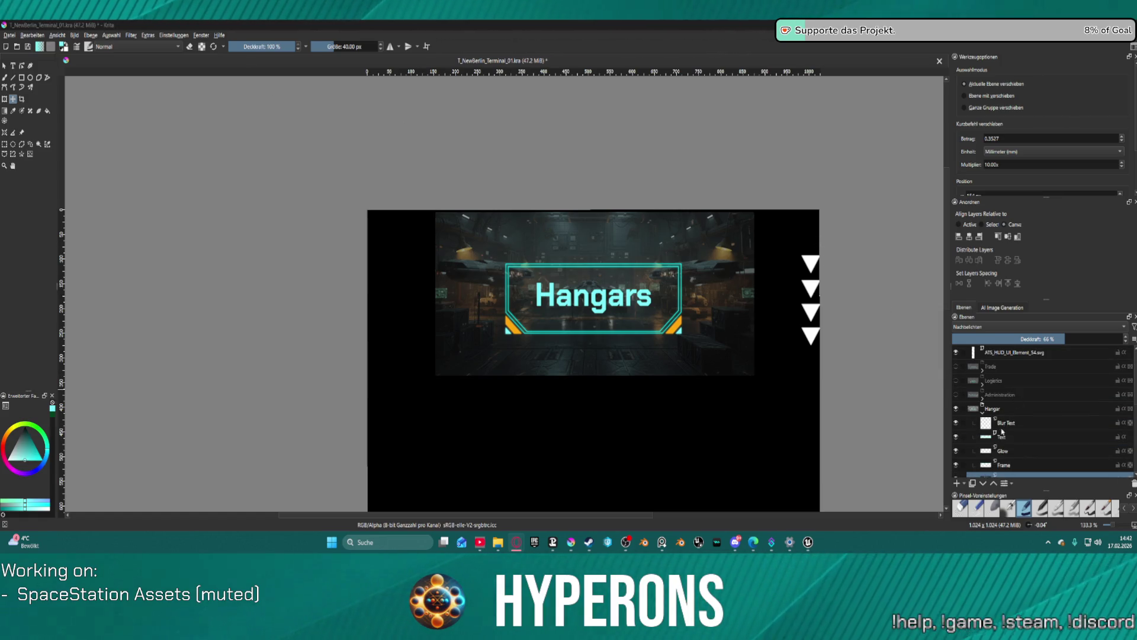
pyautogui.click(956, 410)
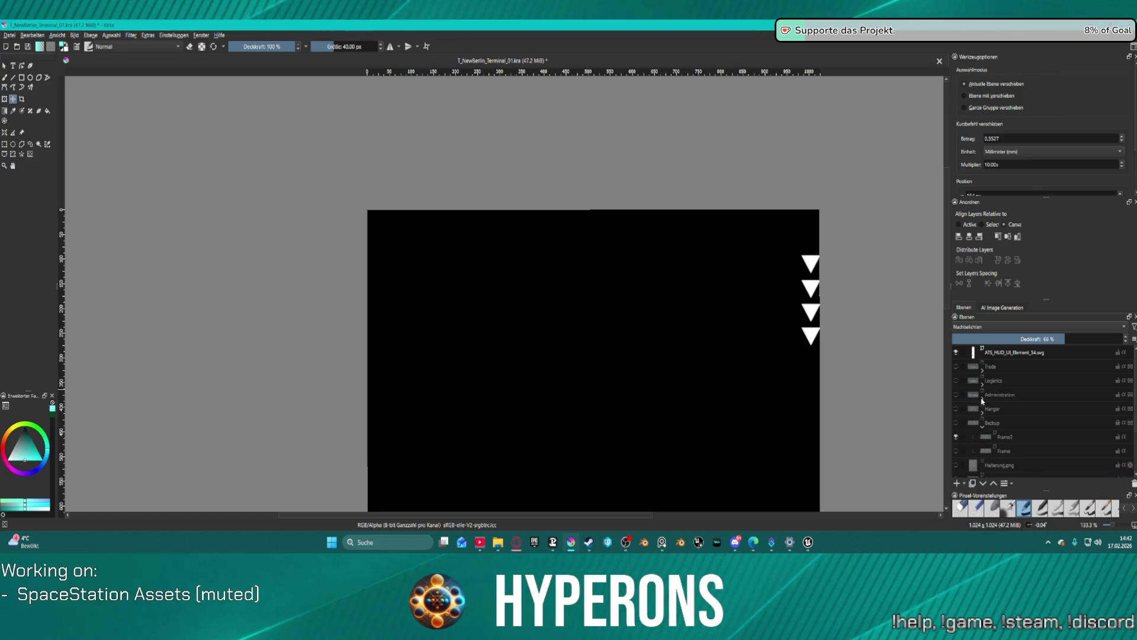
pyautogui.click(982, 399)
pyautogui.scroll(-2, 996, 429)
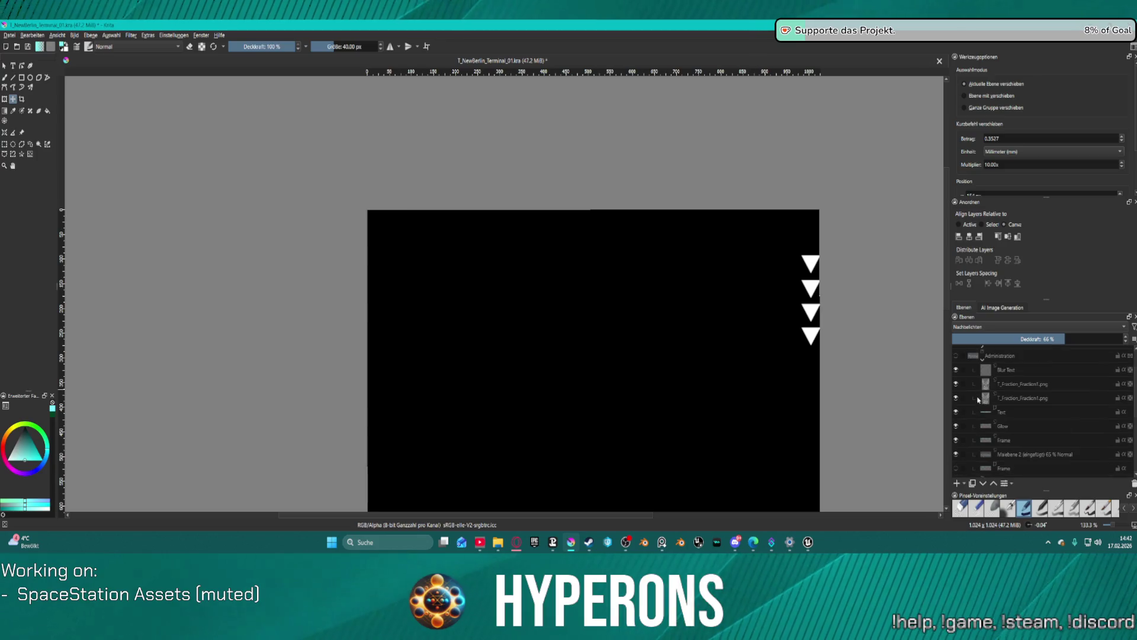
pyautogui.click(956, 357)
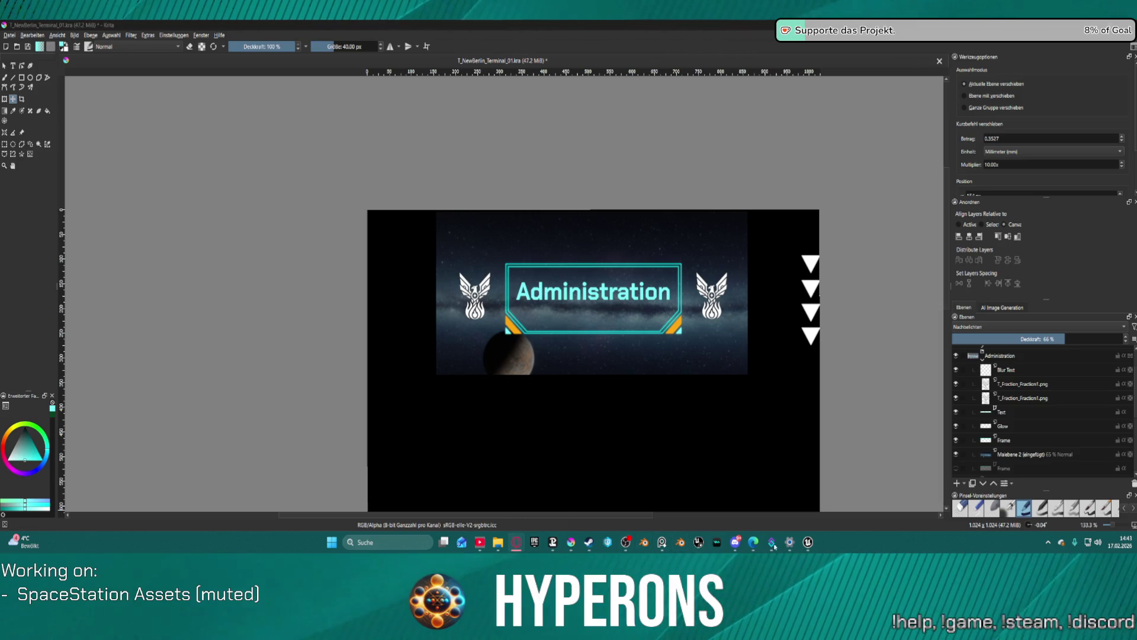
pyautogui.moveTo(774, 547)
pyautogui.click(758, 492)
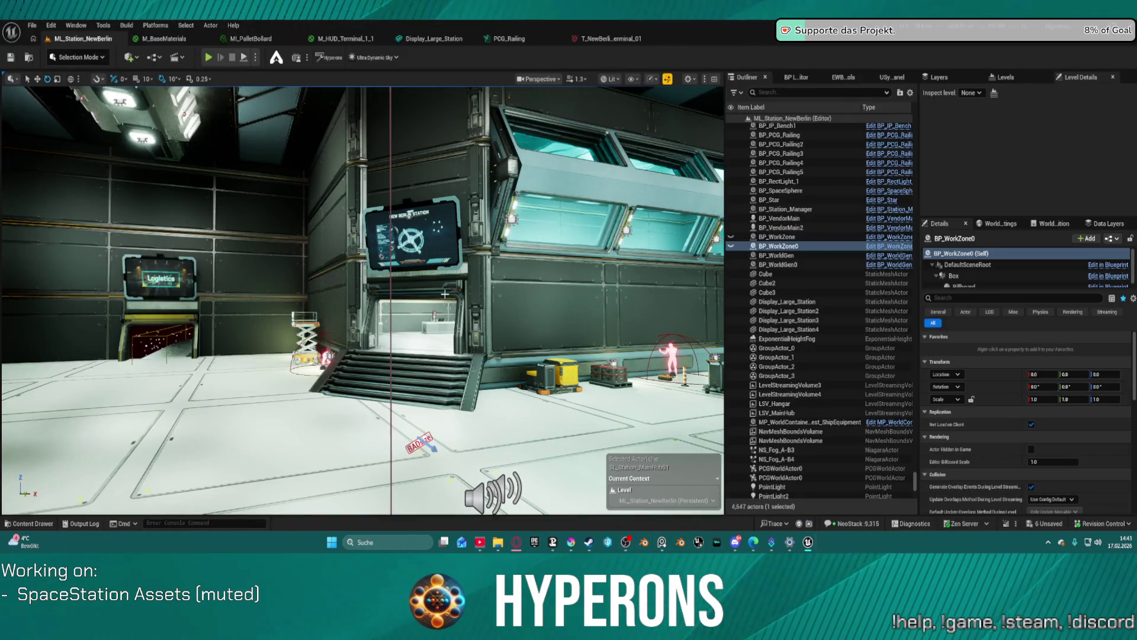
# Step: Fly through the doorway to check the Administration display, then return to the Krita texture
pyautogui.moveTo(444, 294); pyautogui.dragTo(435, 219)
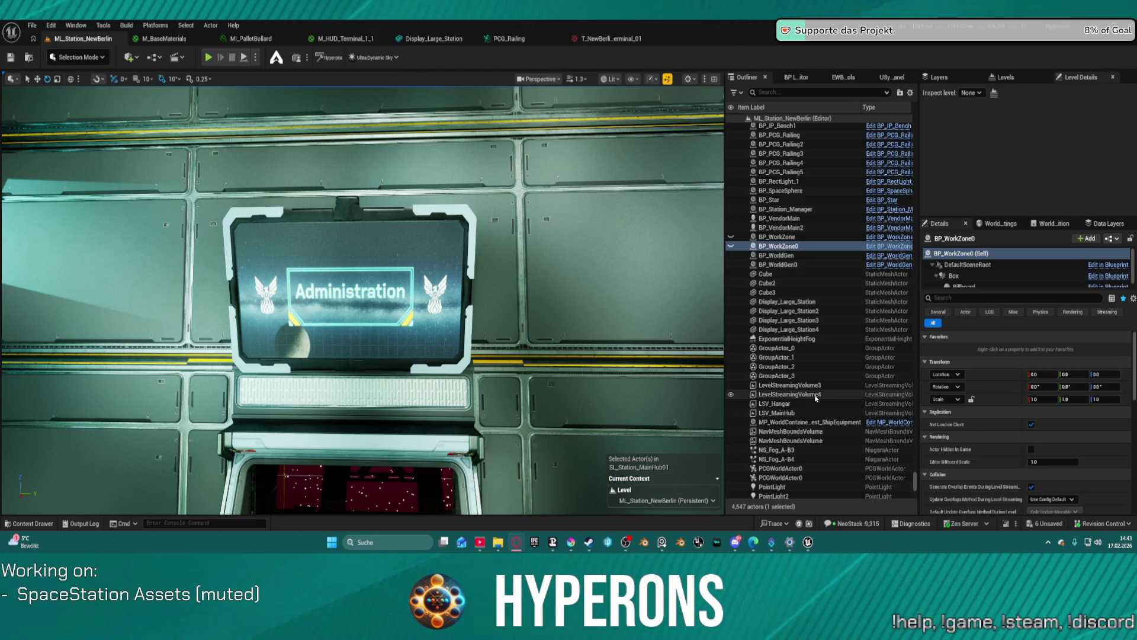
pyautogui.scroll(-2, 816, 403)
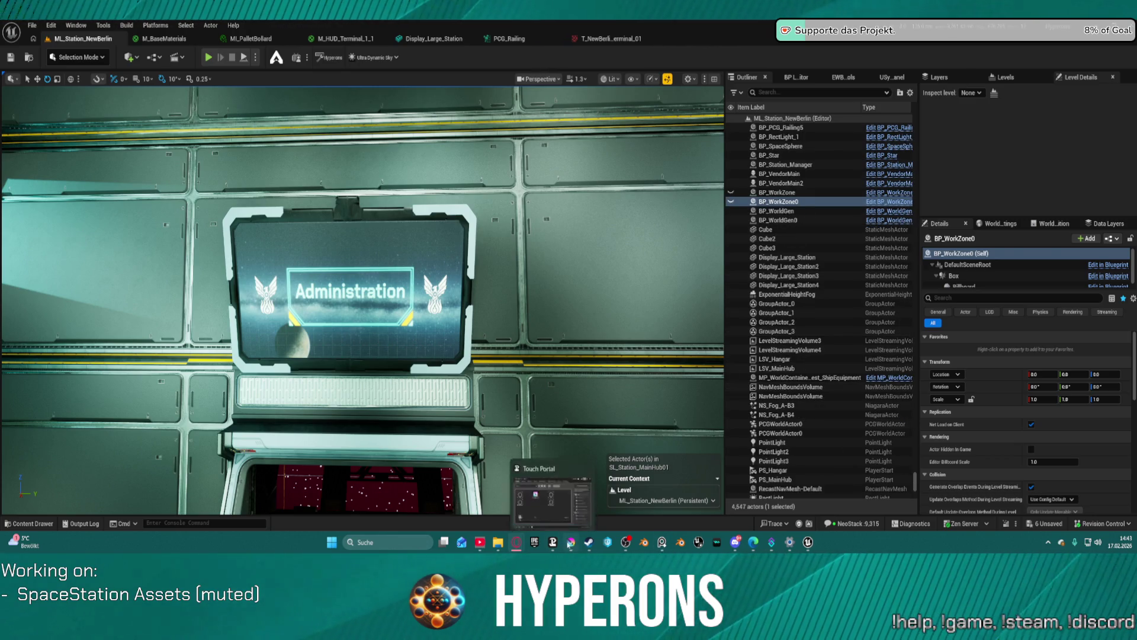
pyautogui.click(570, 542)
# Step: Paste the control-room image above the Malebene 2 (eingefügt) layer and reset the view to 100%
pyautogui.click(1016, 455)
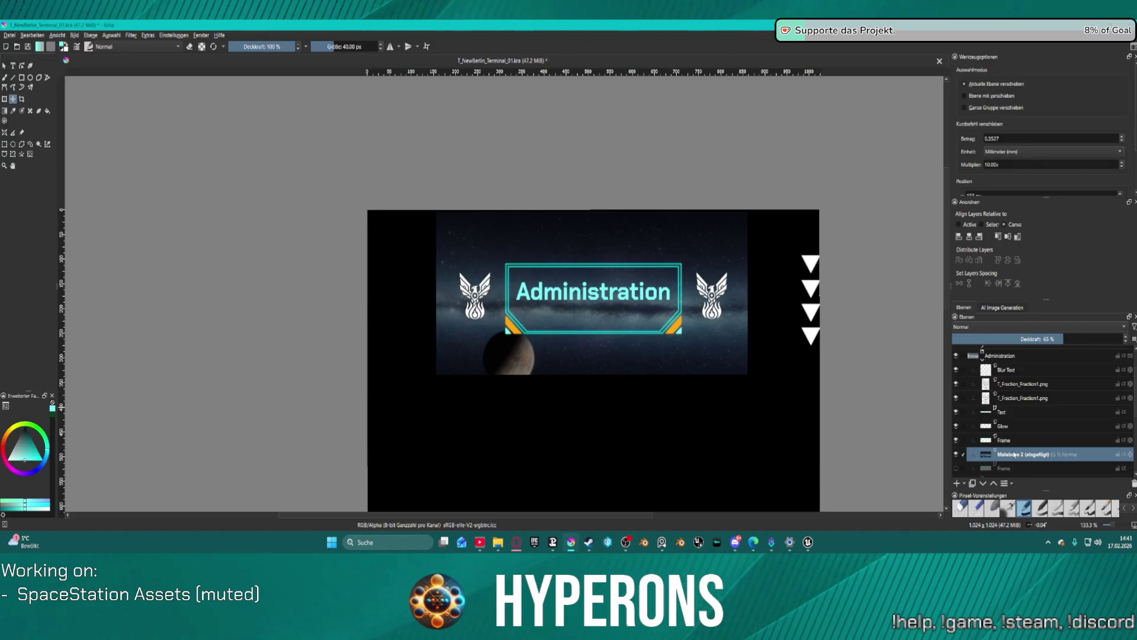
pyautogui.hotkey('ctrl', 'v')
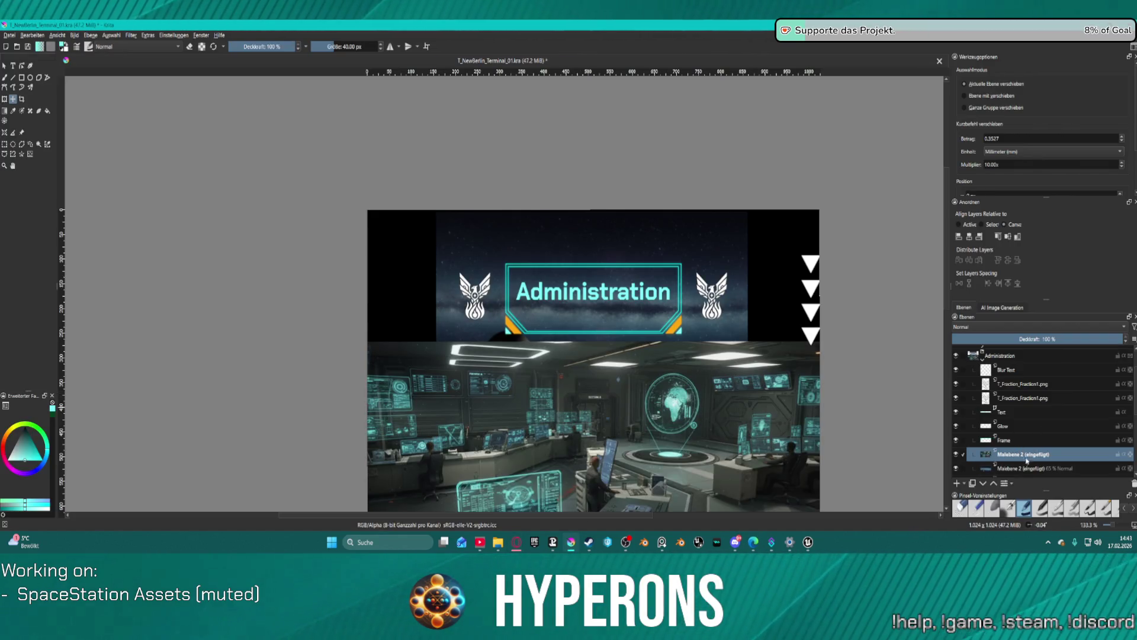
pyautogui.scroll(-1, 828, 442)
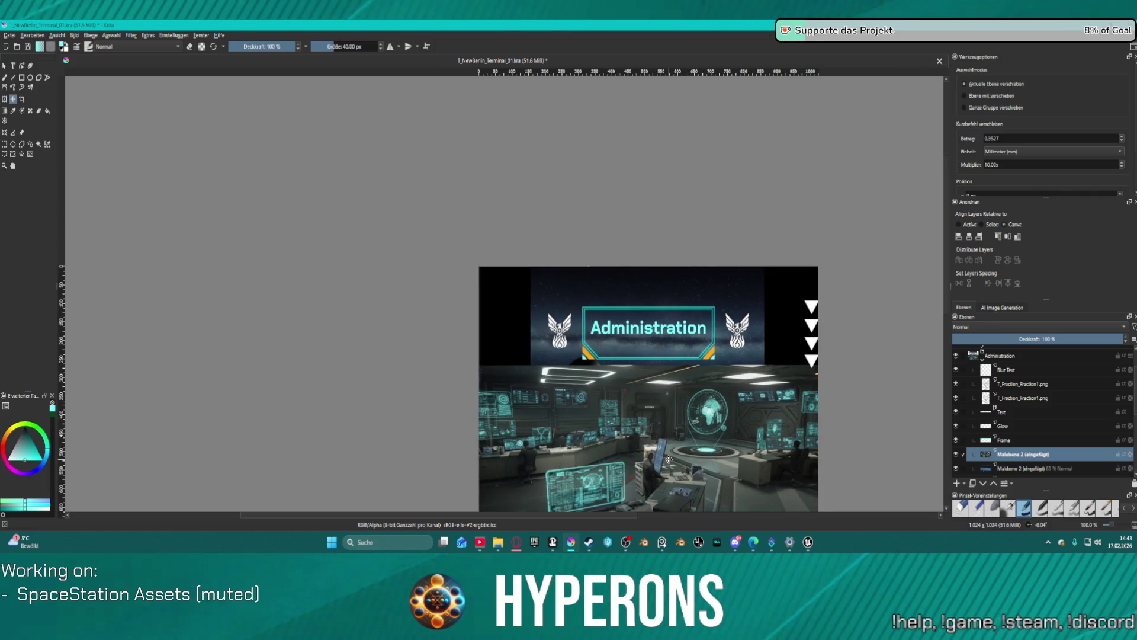
pyautogui.scroll(-1, 685, 440)
pyautogui.moveTo(685, 440); pyautogui.dragTo(651, 395)
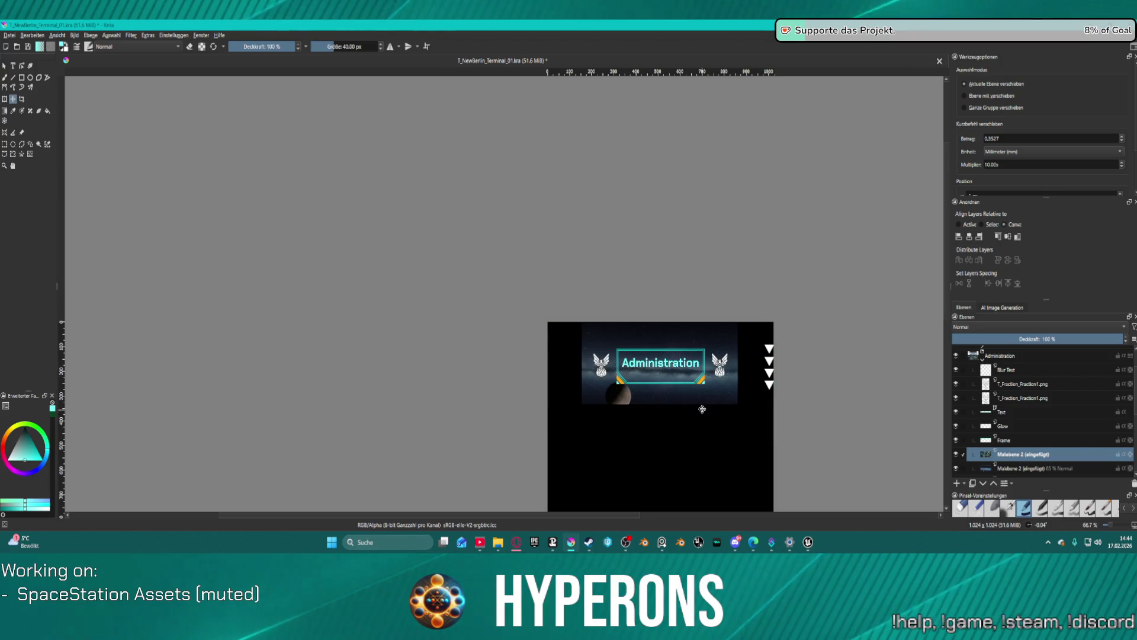
pyautogui.press('Delete')
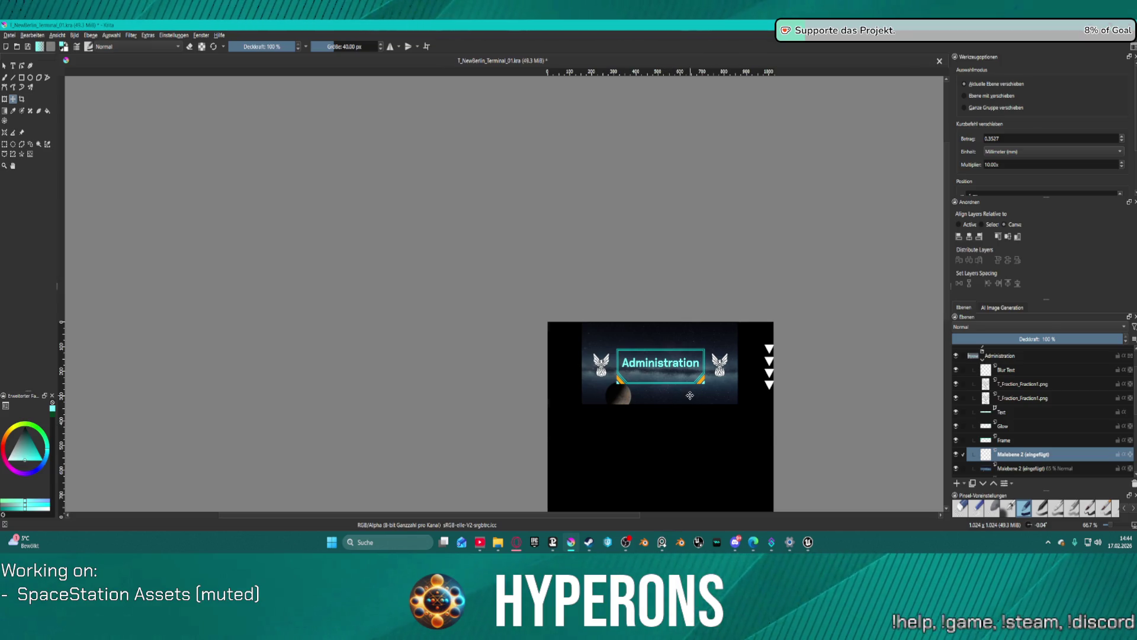
pyautogui.hotkey('ctrl', 'z')
pyautogui.press('1')
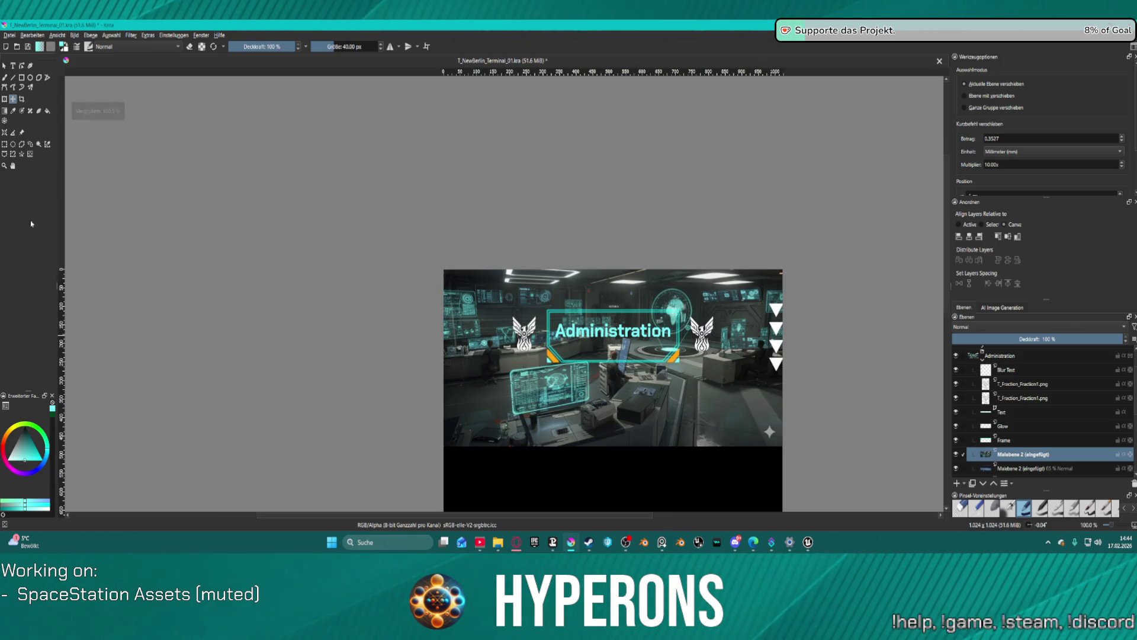
# Step: Restore the Logistics layer group and try selection tools on the canvas
pyautogui.click(30, 154)
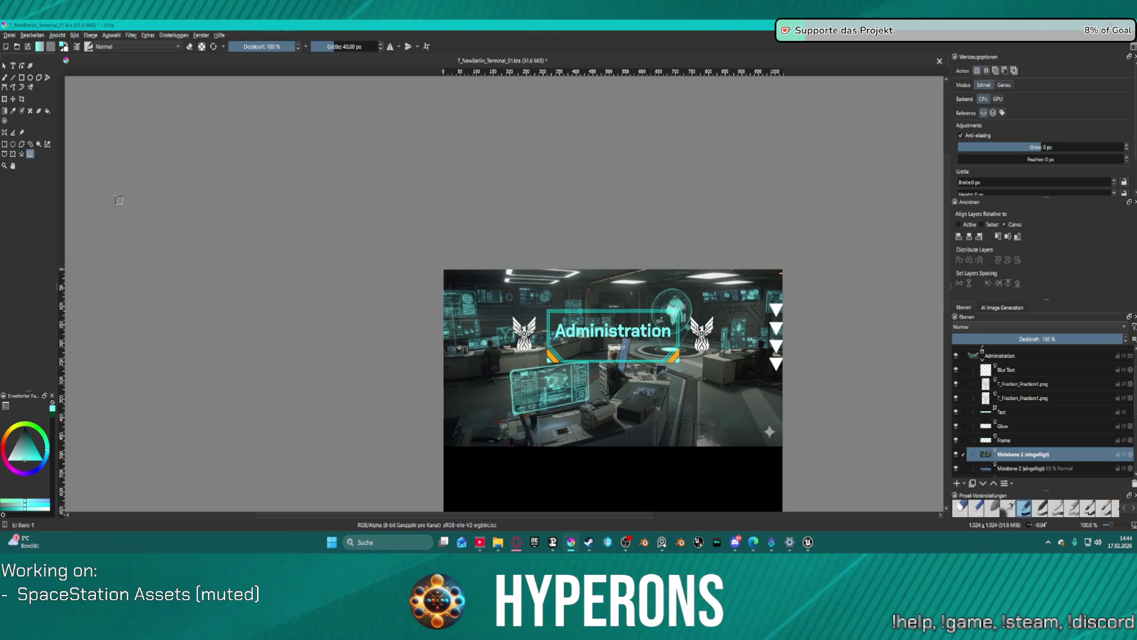
pyautogui.click(22, 154)
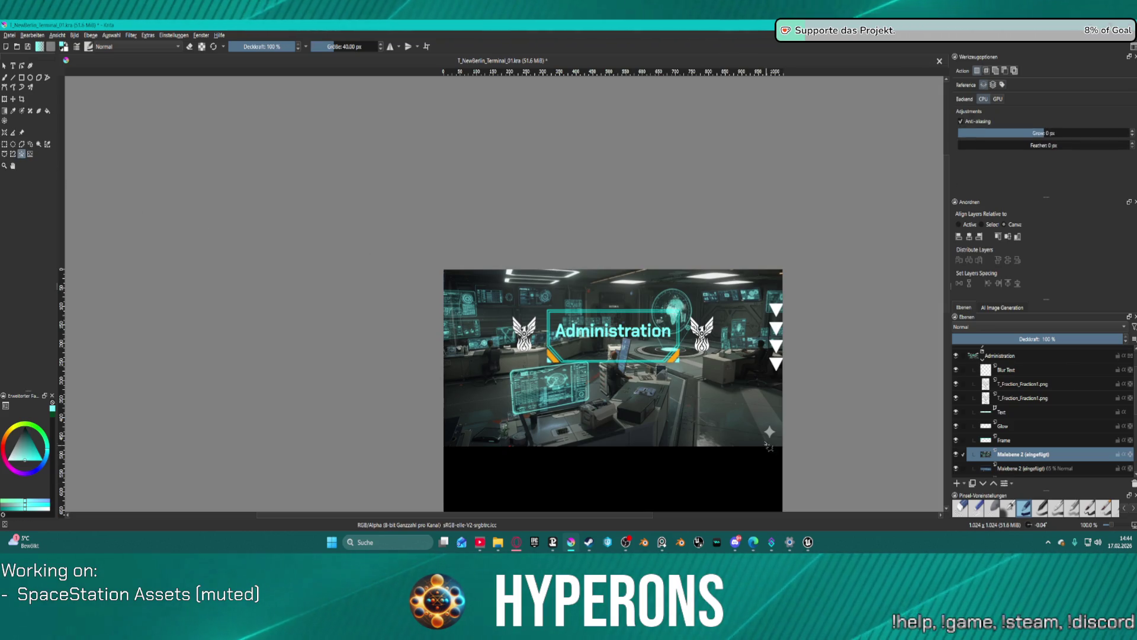
pyautogui.hotkey('ctrl', 'z')
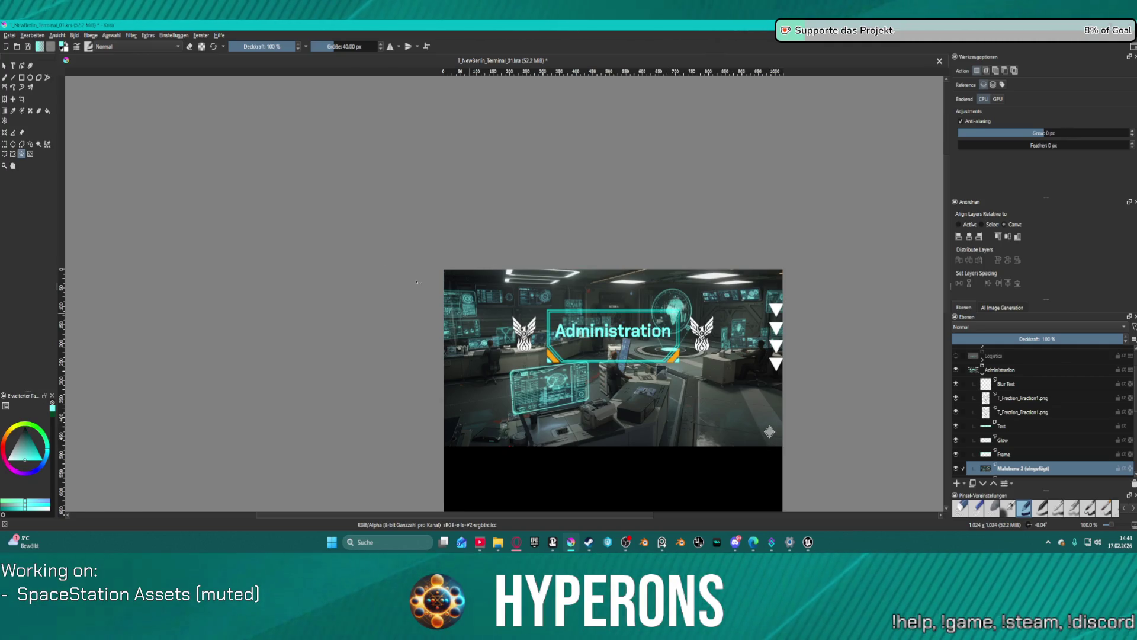
pyautogui.hotkey('ctrl', 'r')
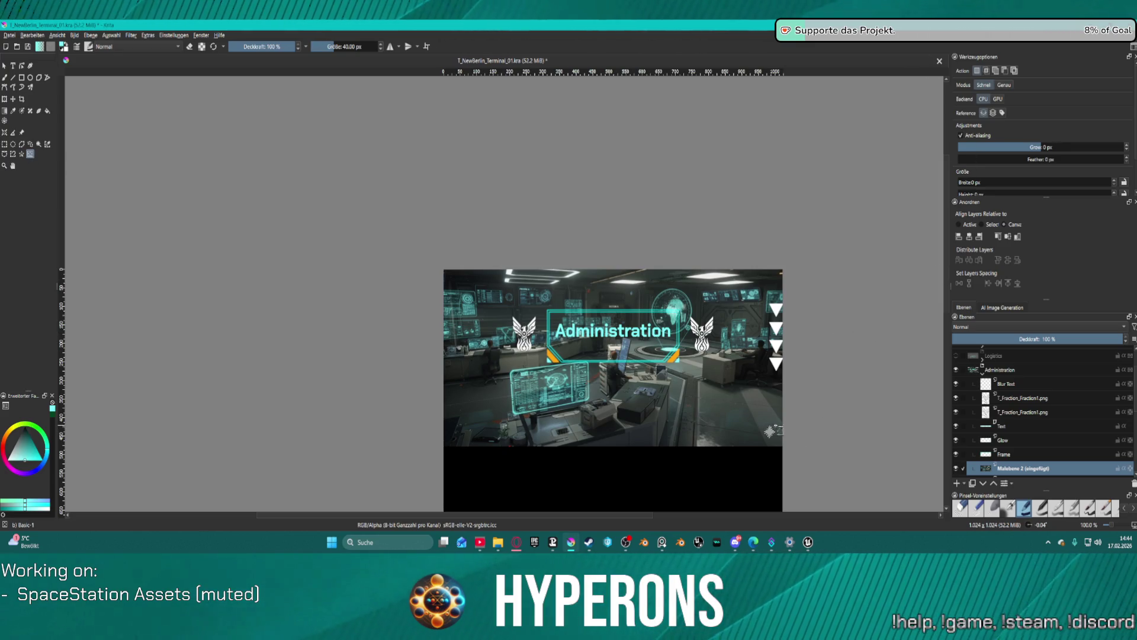
pyautogui.click(781, 453)
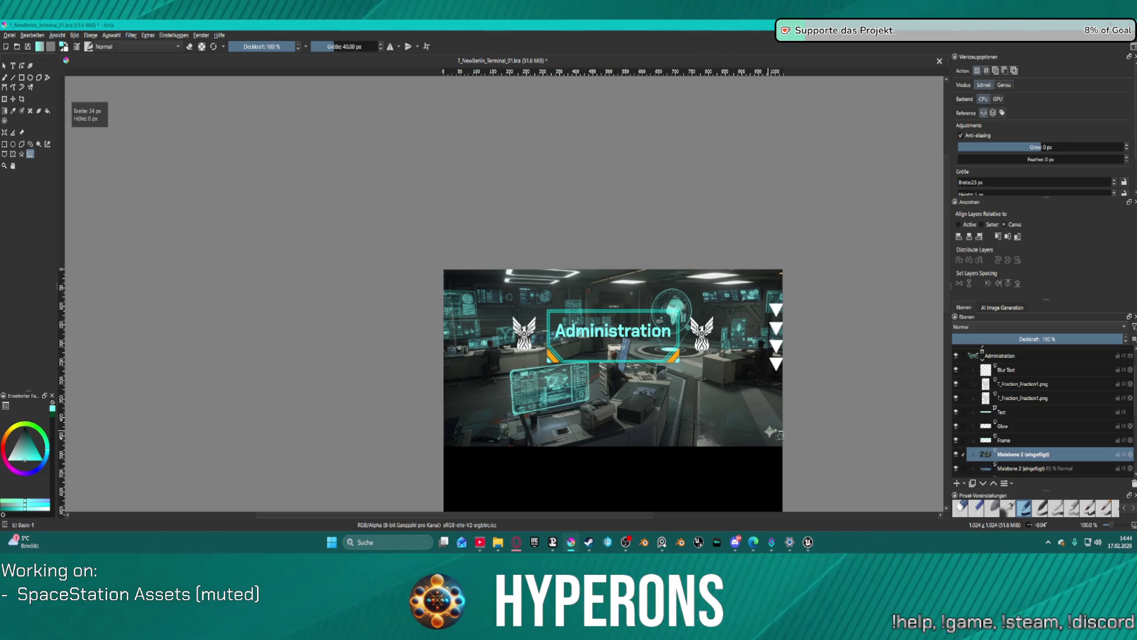
pyautogui.moveTo(780, 446); pyautogui.dragTo(783, 450)
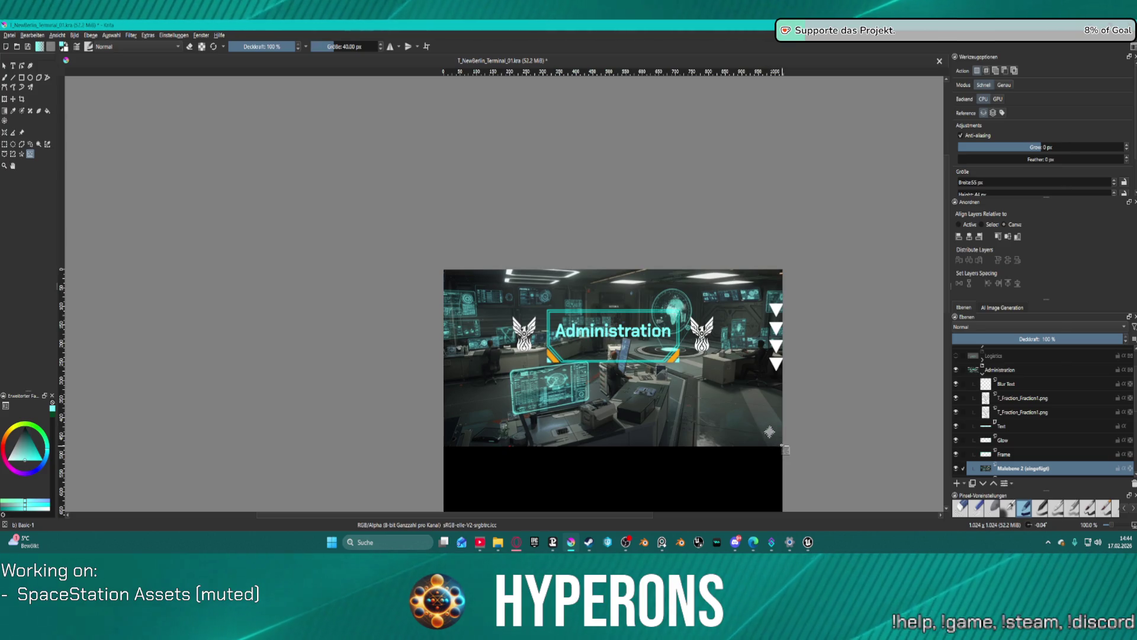
pyautogui.scroll(2, 770, 432)
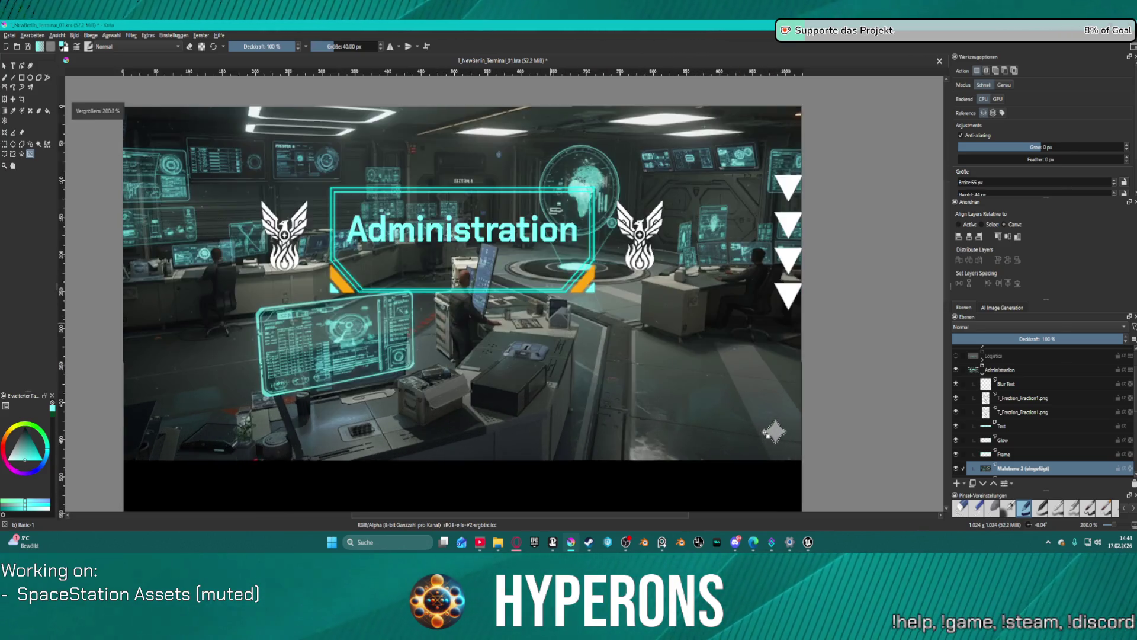
pyautogui.scroll(-2, 770, 432)
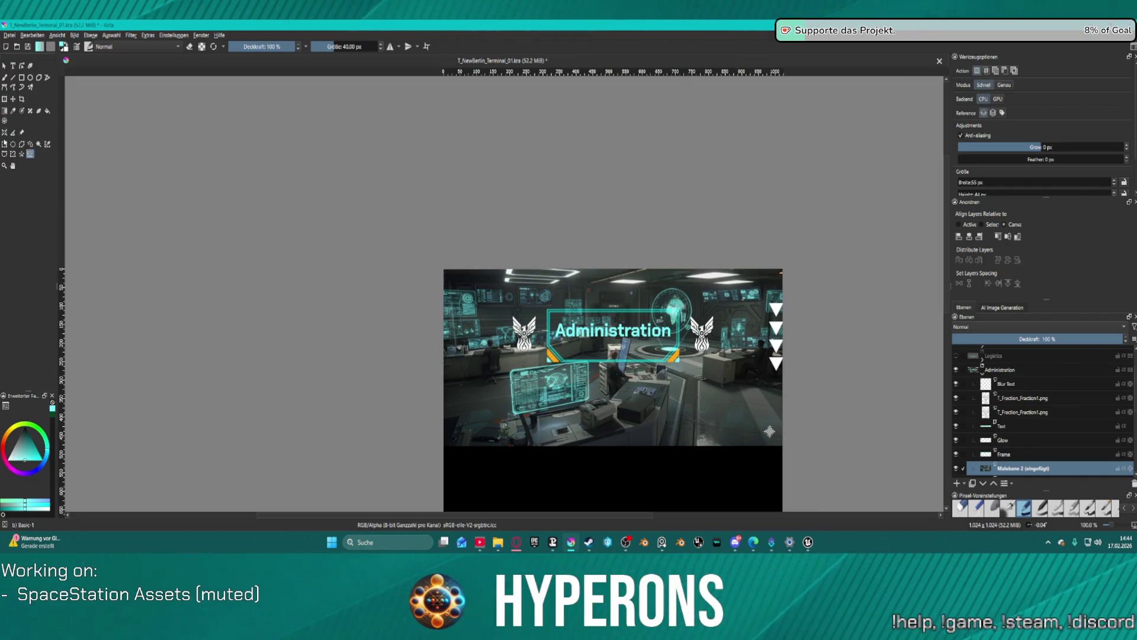
# Step: Deselect, then scale the control-room photo to about 508 × 171 px behind the Administration banner frame
pyautogui.click(4, 100)
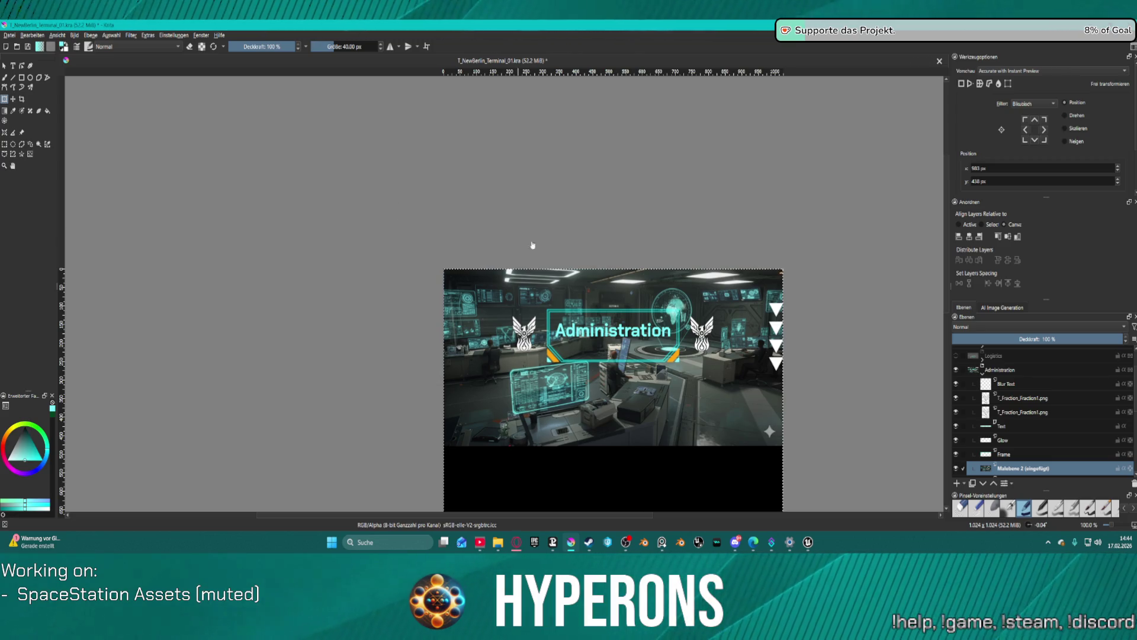
pyautogui.click(115, 38)
pyautogui.click(136, 61)
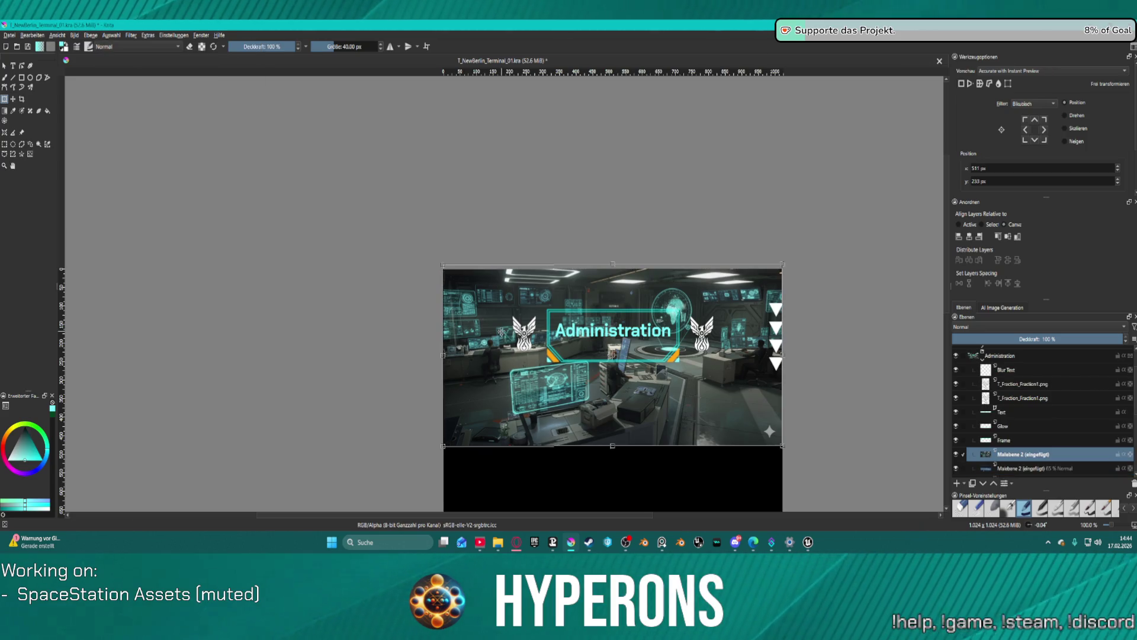
pyautogui.moveTo(504, 326); pyautogui.dragTo(501, 329)
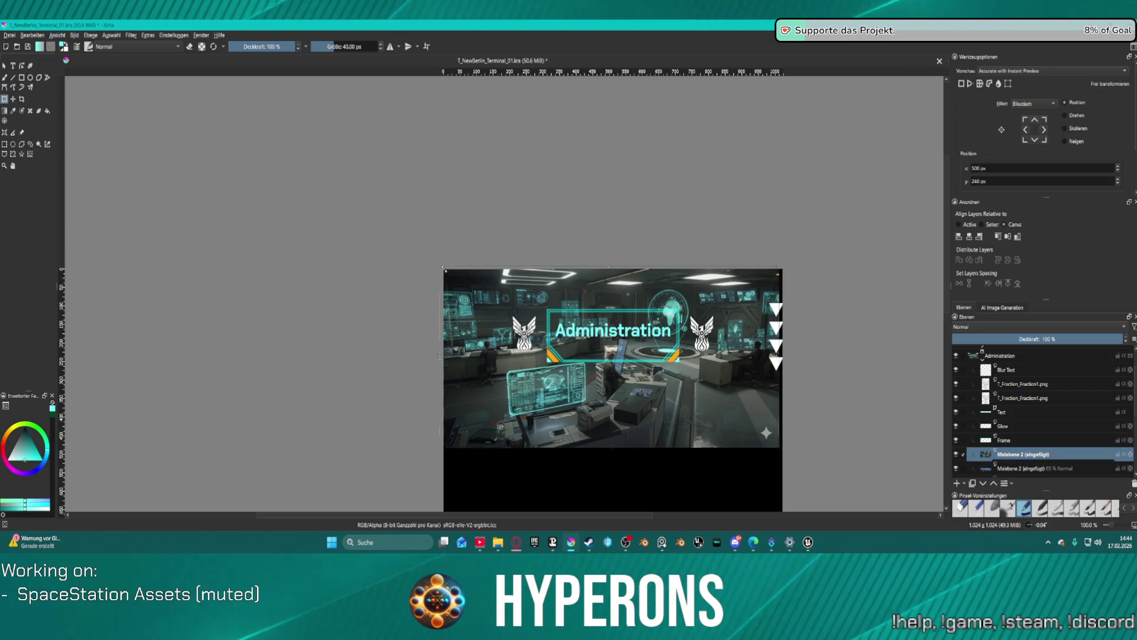
pyautogui.moveTo(440, 267); pyautogui.dragTo(529, 321)
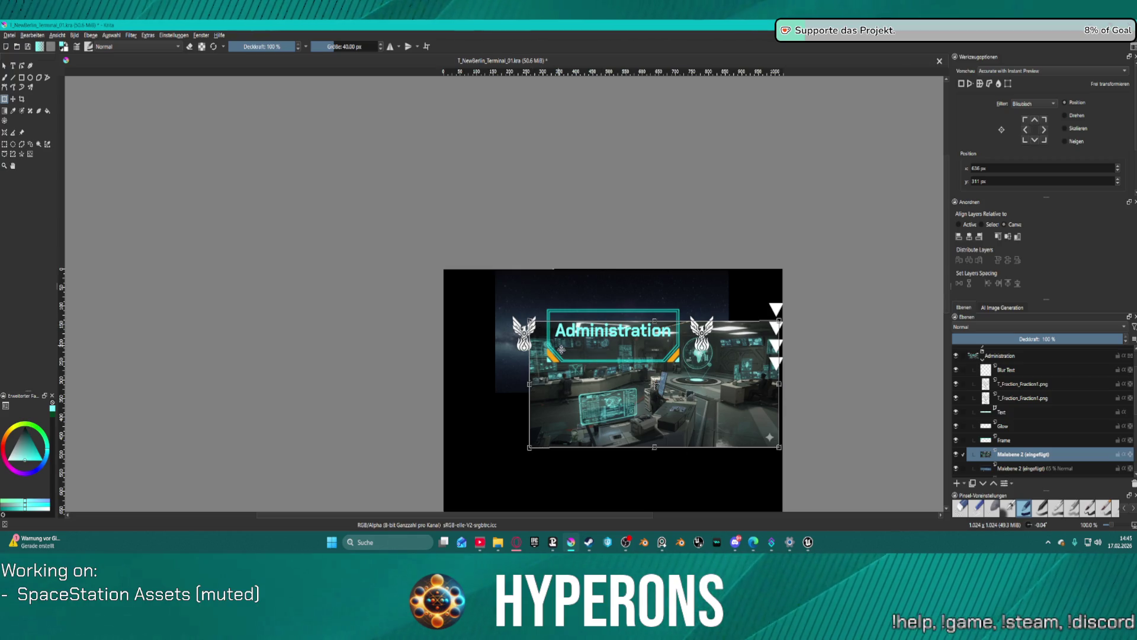
pyautogui.hotkey('ctrl', 'z')
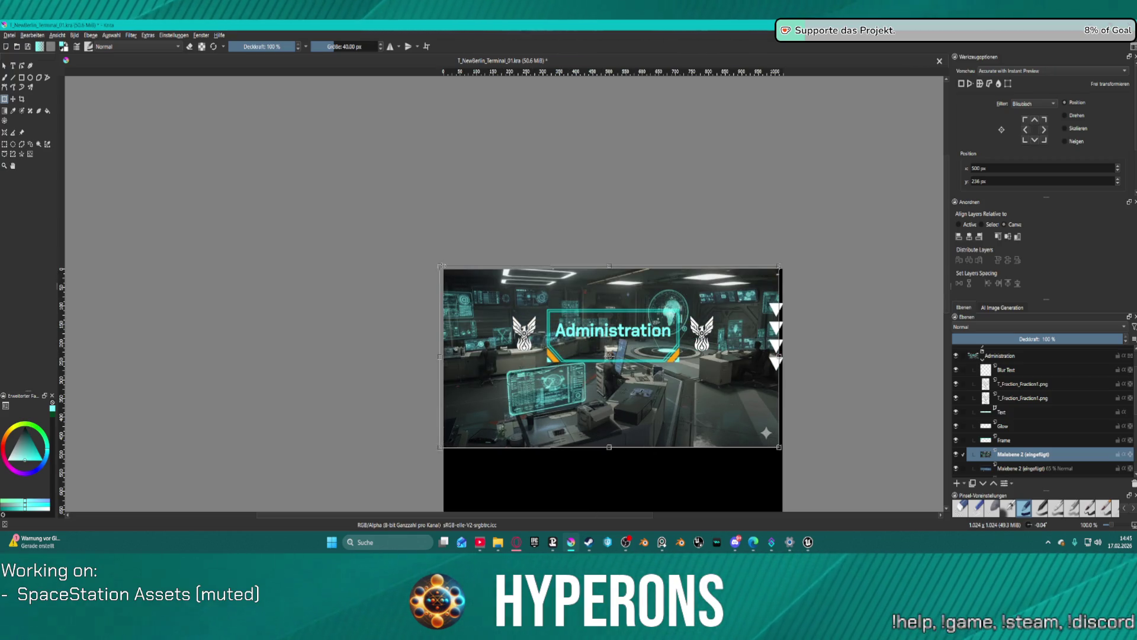
pyautogui.moveTo(439, 266); pyautogui.dragTo(539, 322)
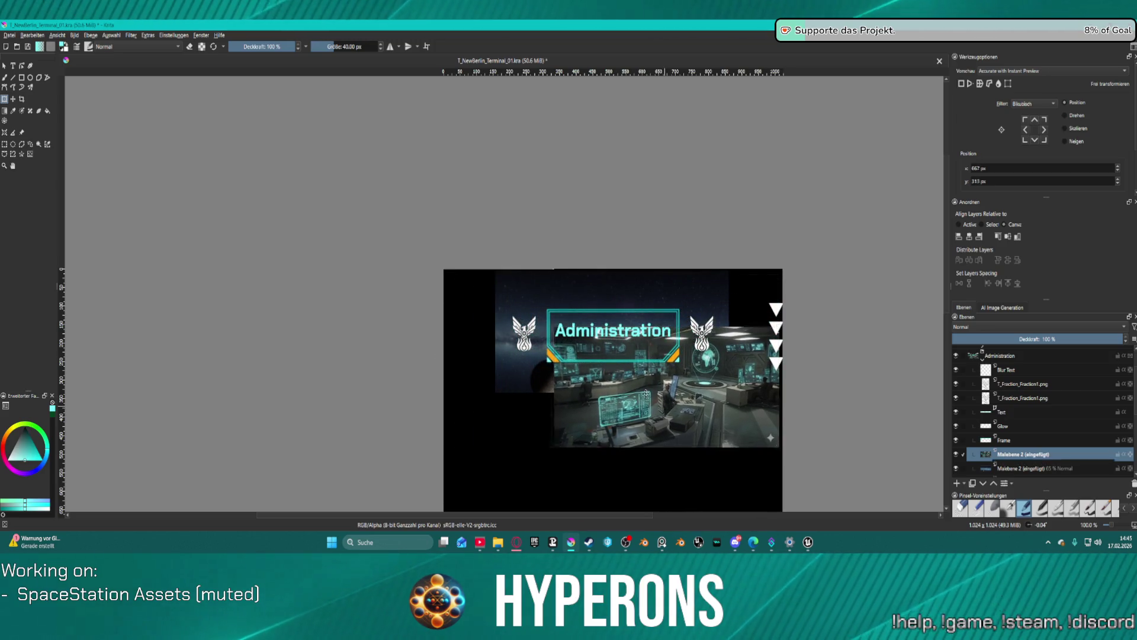
pyautogui.moveTo(651, 398)
pyautogui.mouseDown()
pyautogui.moveTo(599, 358)
pyautogui.moveTo(607, 350)
pyautogui.mouseUp()
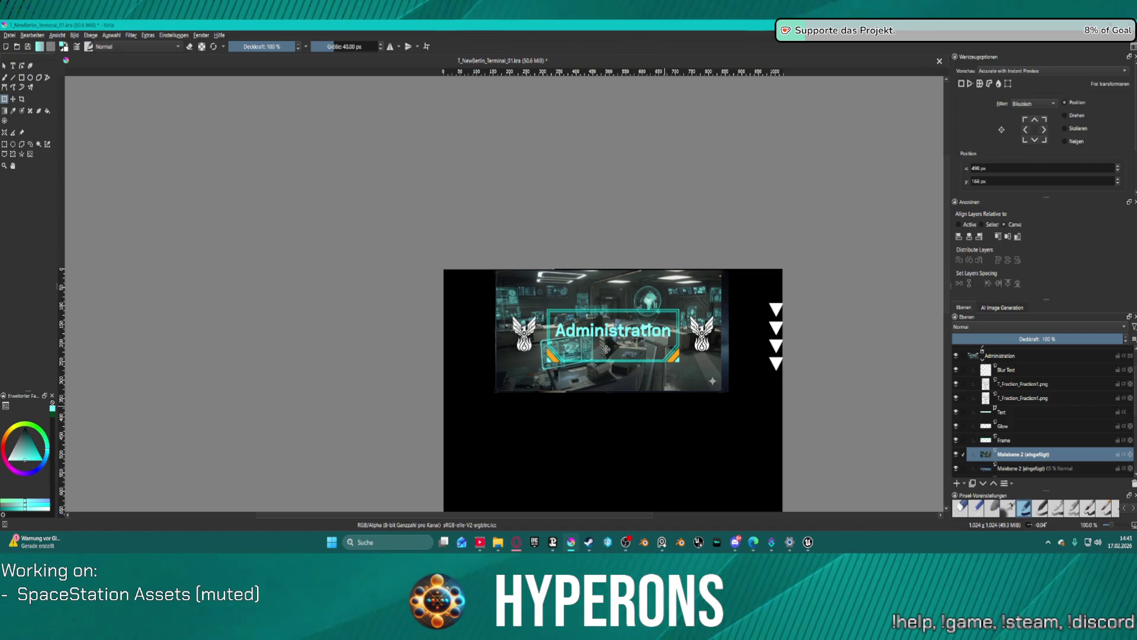
pyautogui.moveTo(722, 392); pyautogui.dragTo(728, 398)
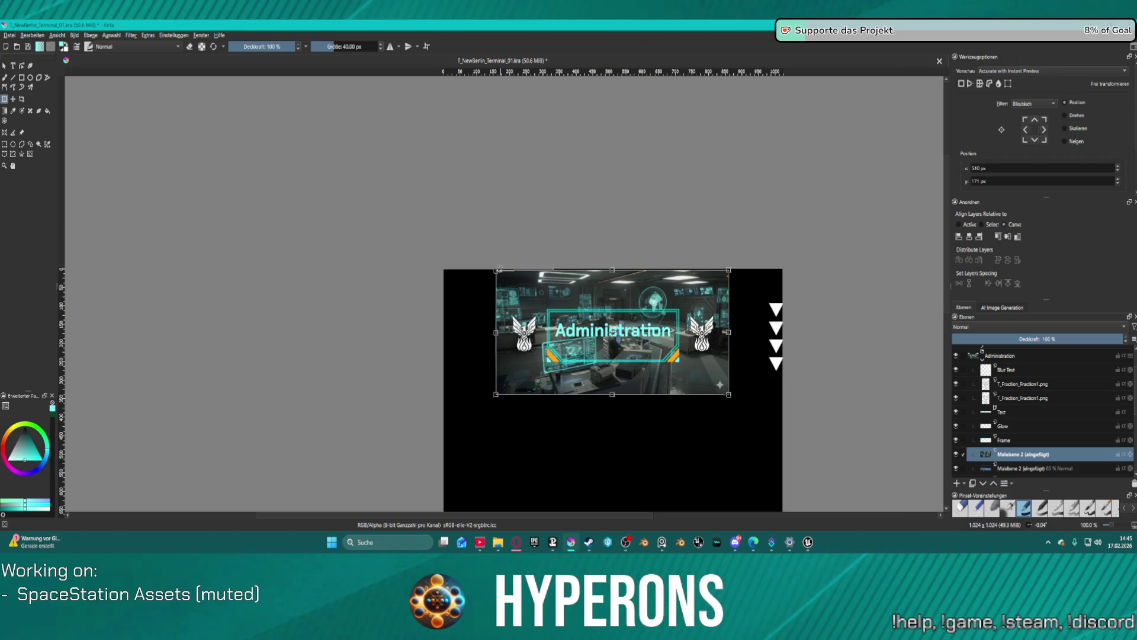
pyautogui.moveTo(496, 271); pyautogui.dragTo(492, 274)
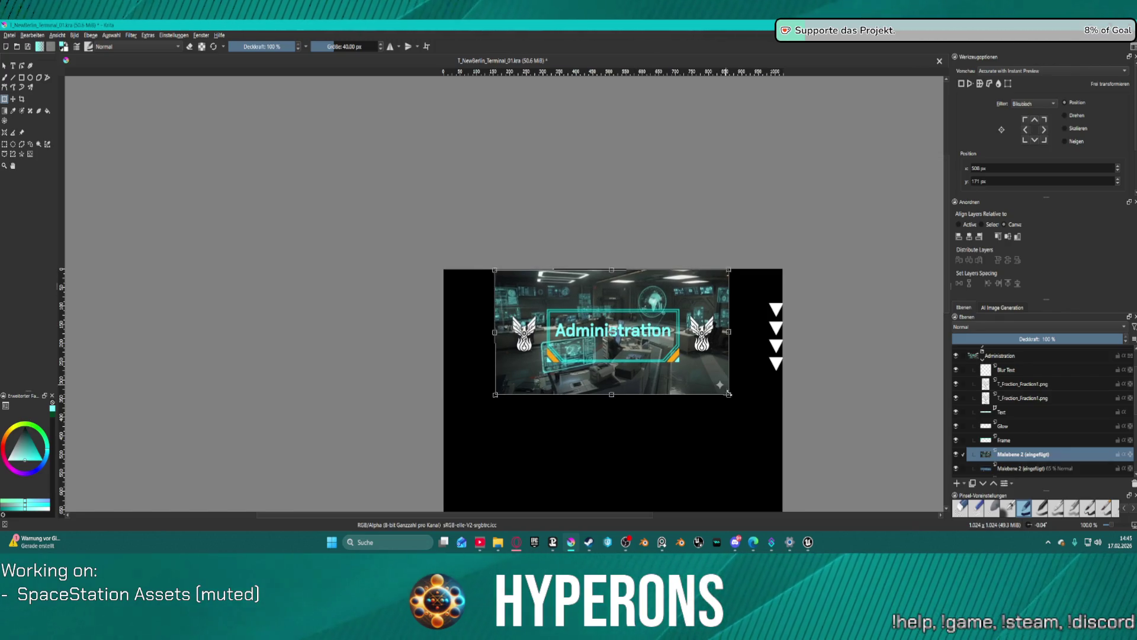
pyautogui.scroll(3, 734, 400)
pyautogui.scroll(3, 693, 359)
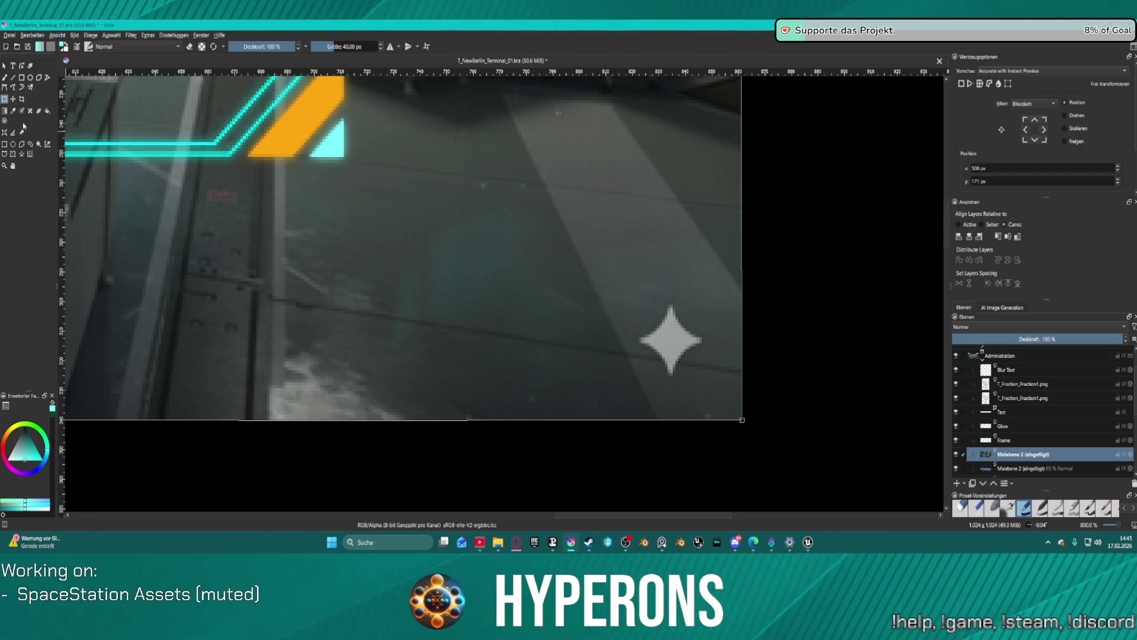
# Step: Switch to freehand painting with the Airbrush Soft brush preset
pyautogui.click(30, 154)
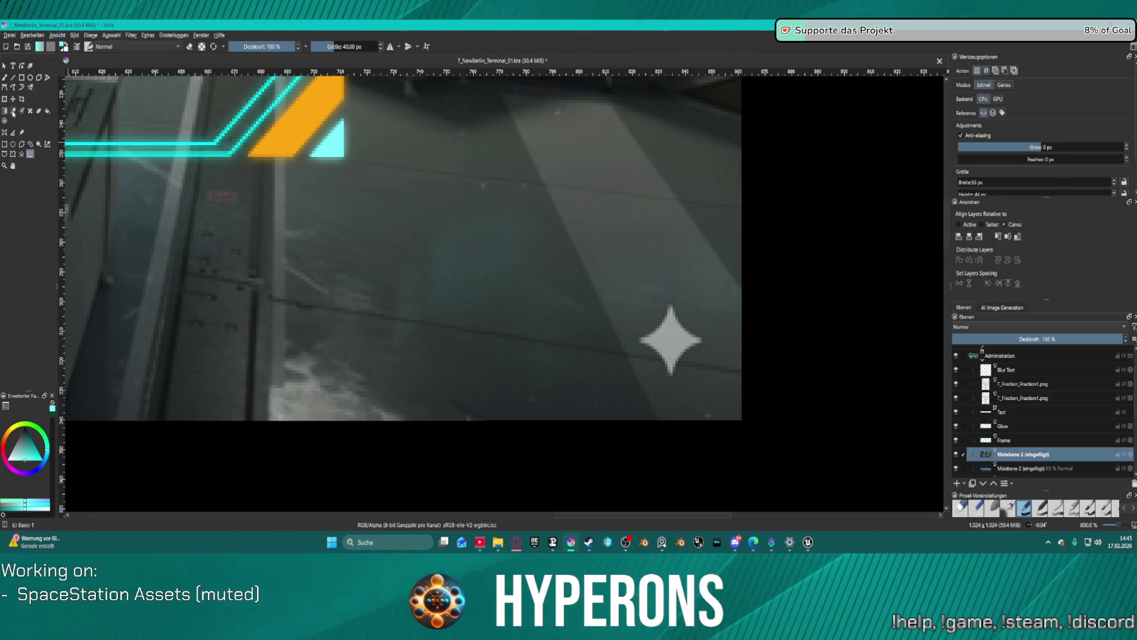
pyautogui.click(5, 78)
pyautogui.click(135, 47)
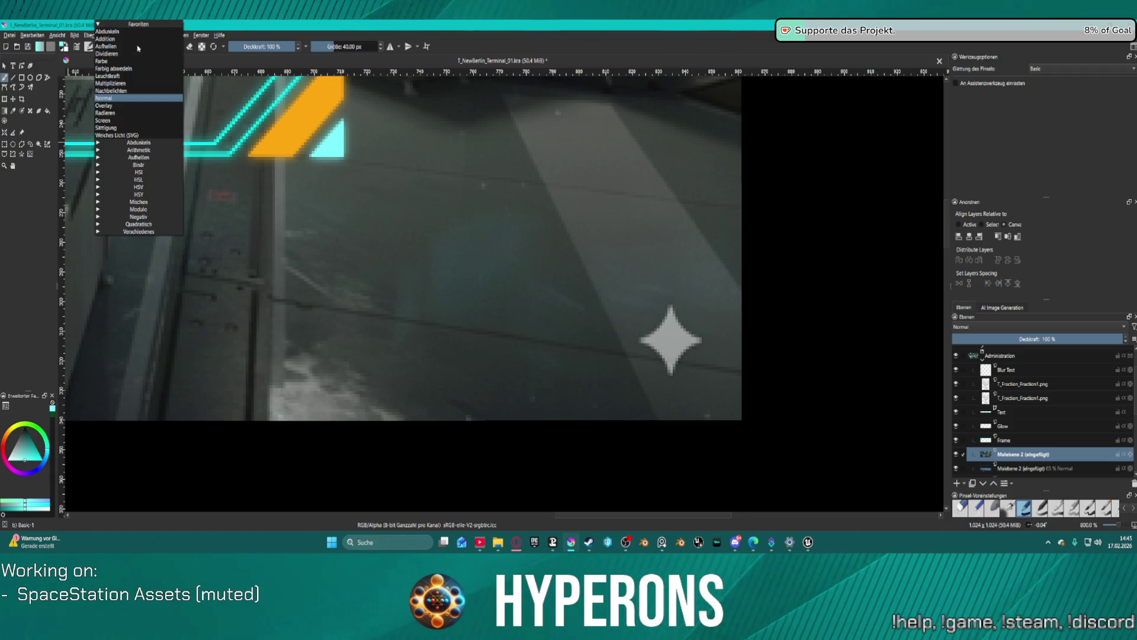
pyautogui.click(88, 47)
pyautogui.click(88, 46)
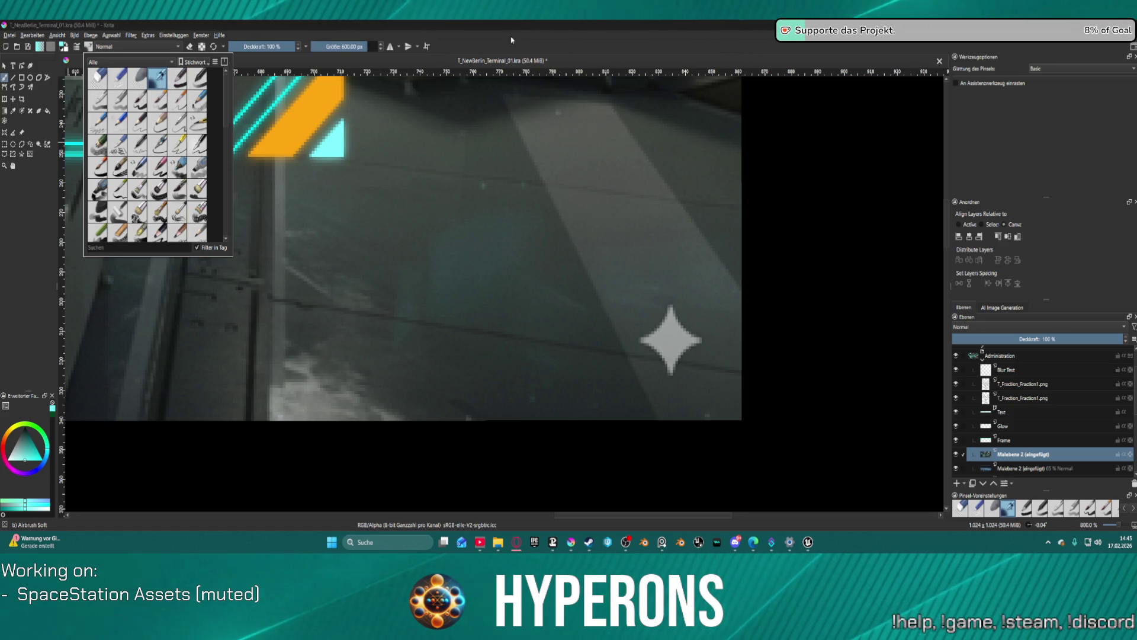
pyautogui.click(159, 77)
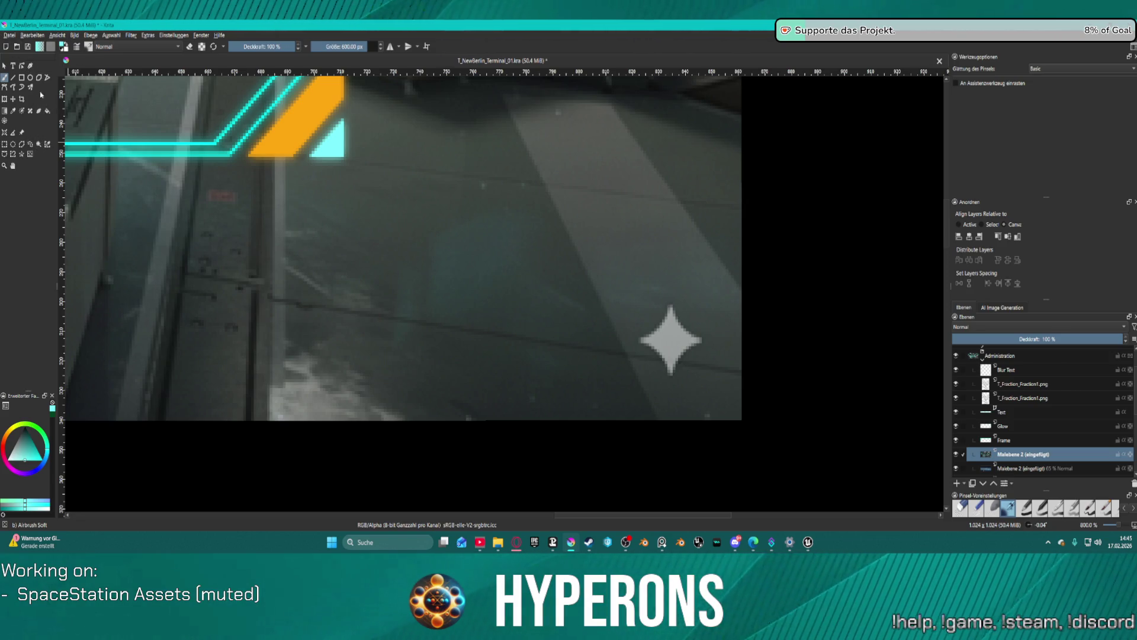
# Step: Sample the dark floor colour and paint out the white star with a much smaller brush
pyautogui.click(13, 110)
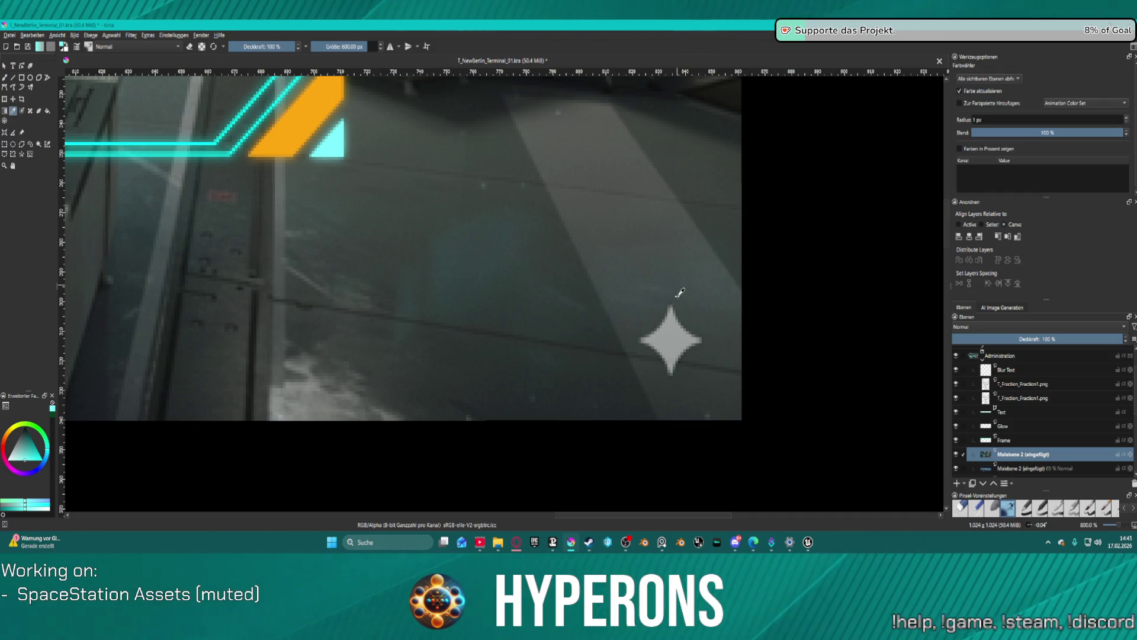
pyautogui.click(699, 324)
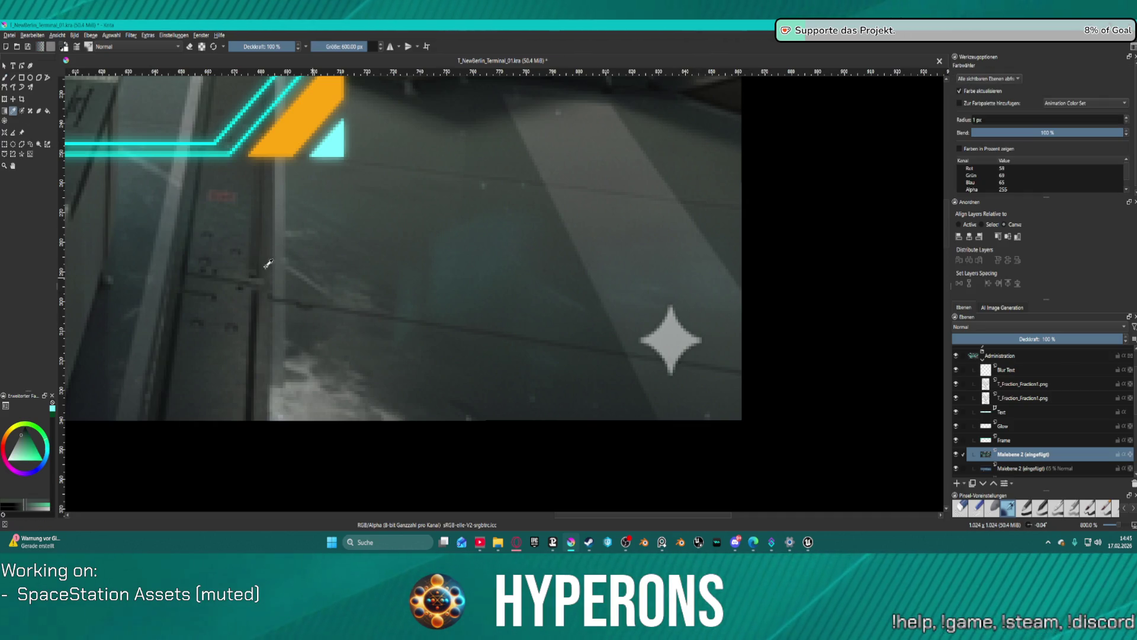
pyautogui.click(5, 78)
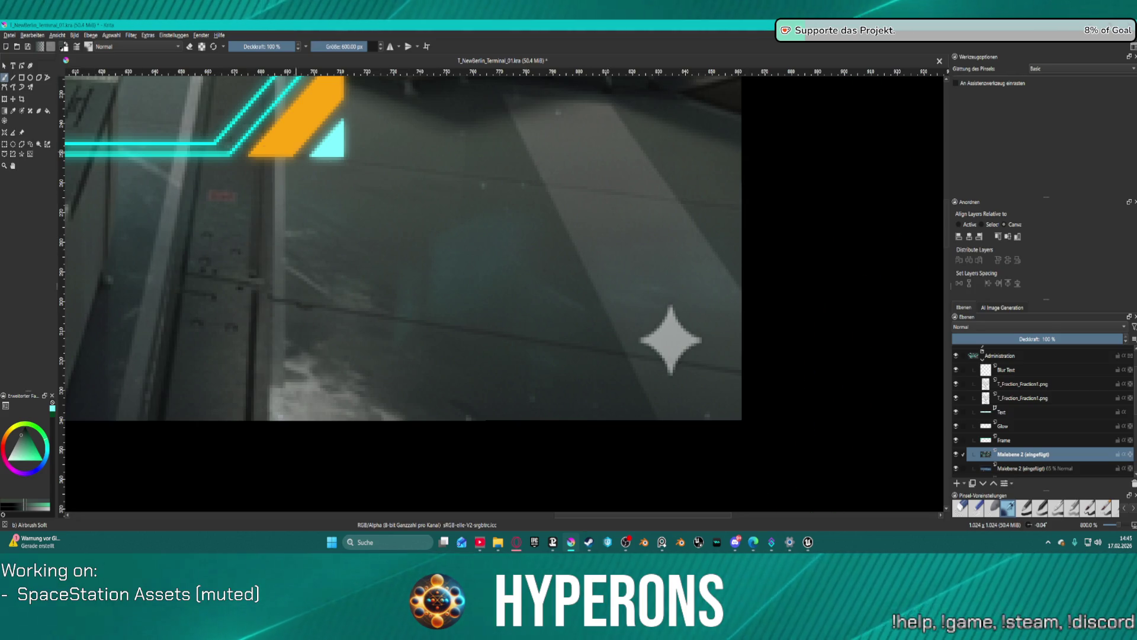
pyautogui.moveTo(344, 46); pyautogui.dragTo(316, 46)
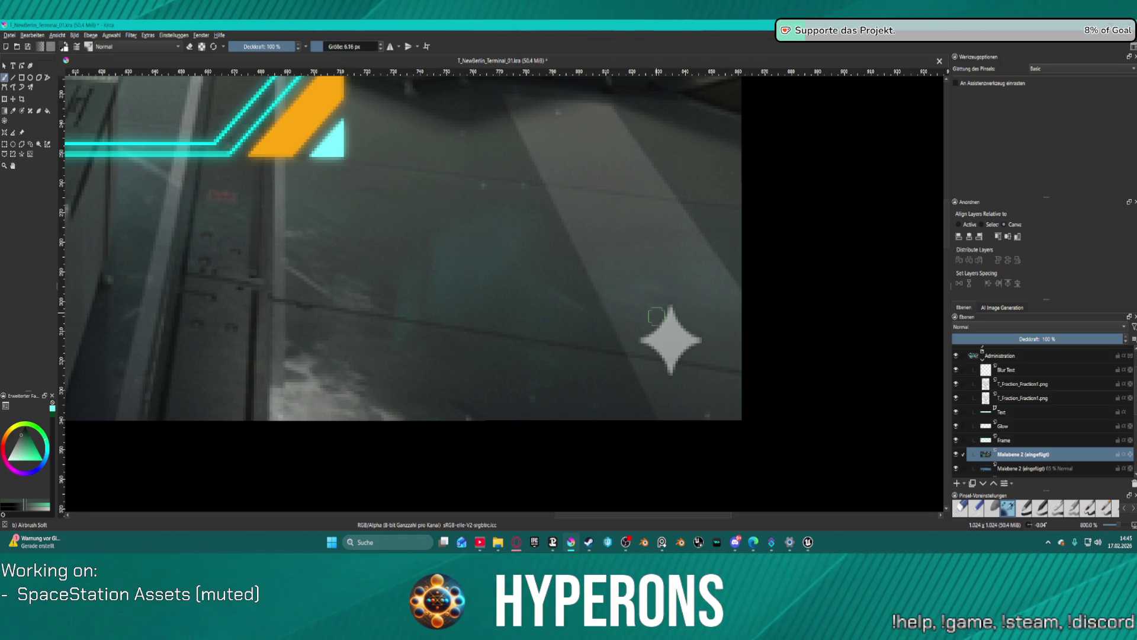
pyautogui.moveTo(656, 316)
pyautogui.mouseDown()
pyautogui.moveTo(675, 331)
pyautogui.moveTo(684, 305)
pyautogui.moveTo(651, 320)
pyautogui.moveTo(697, 338)
pyautogui.moveTo(664, 356)
pyautogui.moveTo(699, 339)
pyautogui.moveTo(648, 332)
pyautogui.moveTo(640, 343)
pyautogui.moveTo(665, 343)
pyautogui.mouseUp()
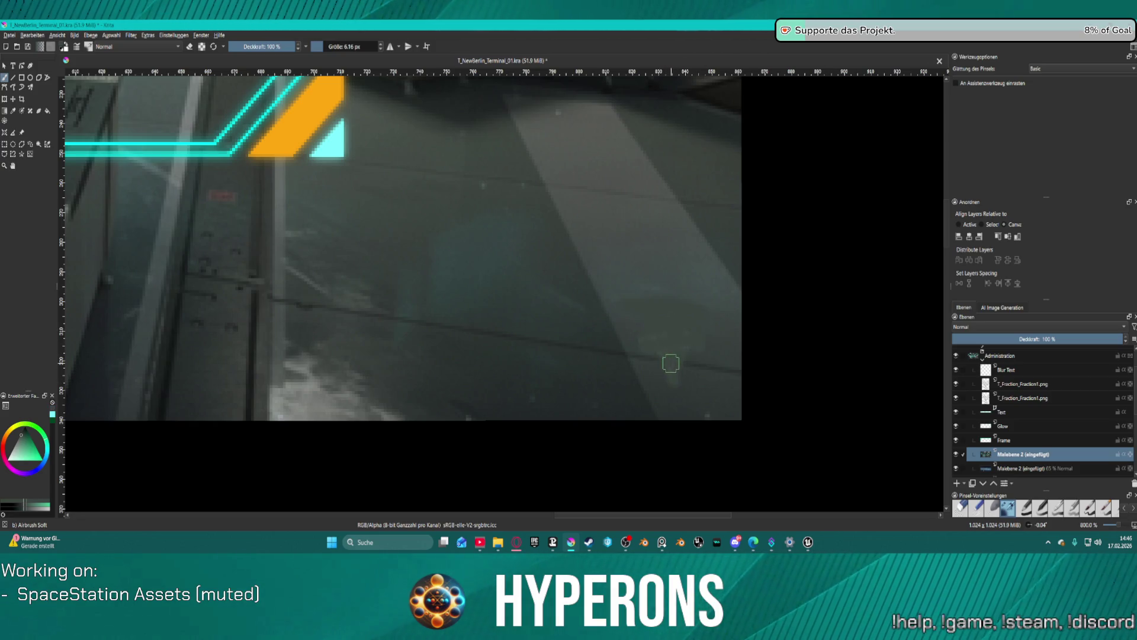
pyautogui.click(15, 111)
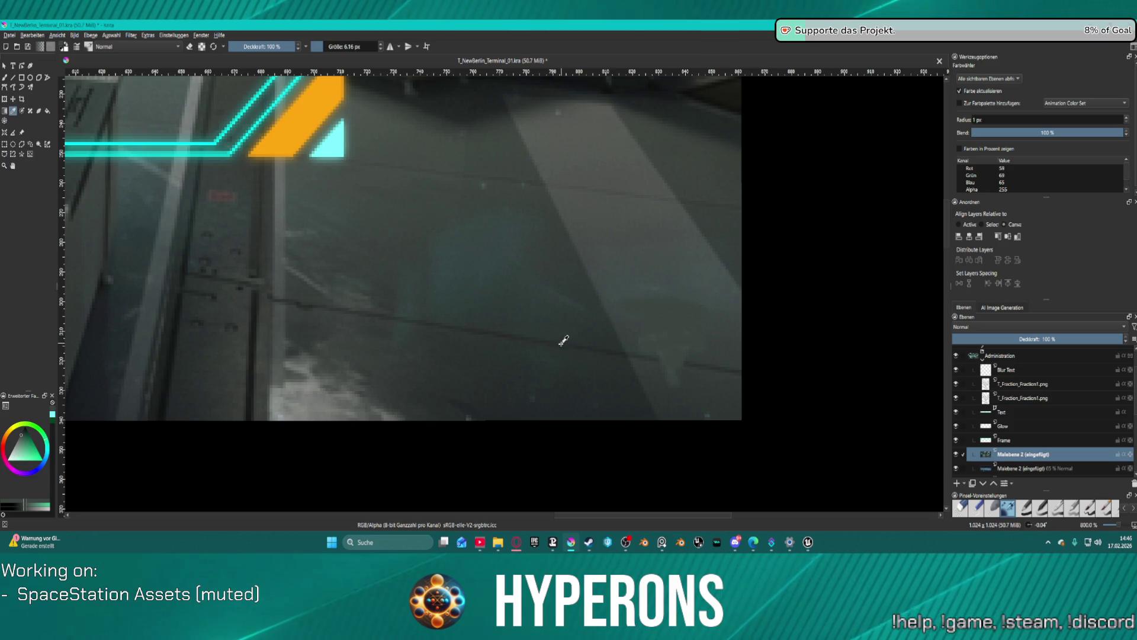
pyautogui.click(558, 339)
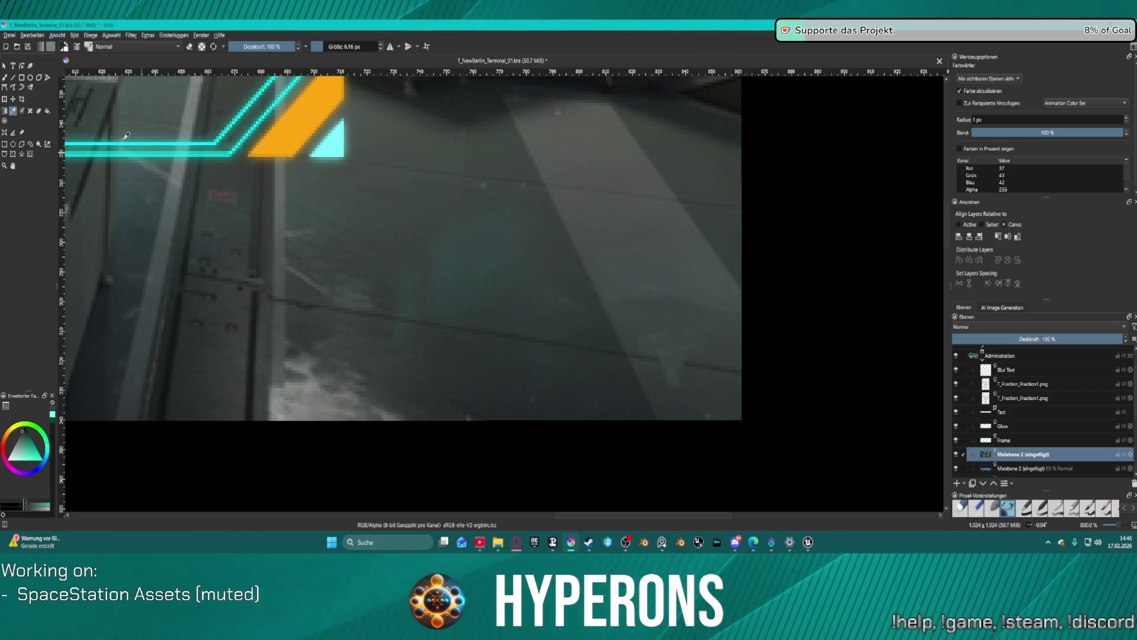
pyautogui.click(5, 77)
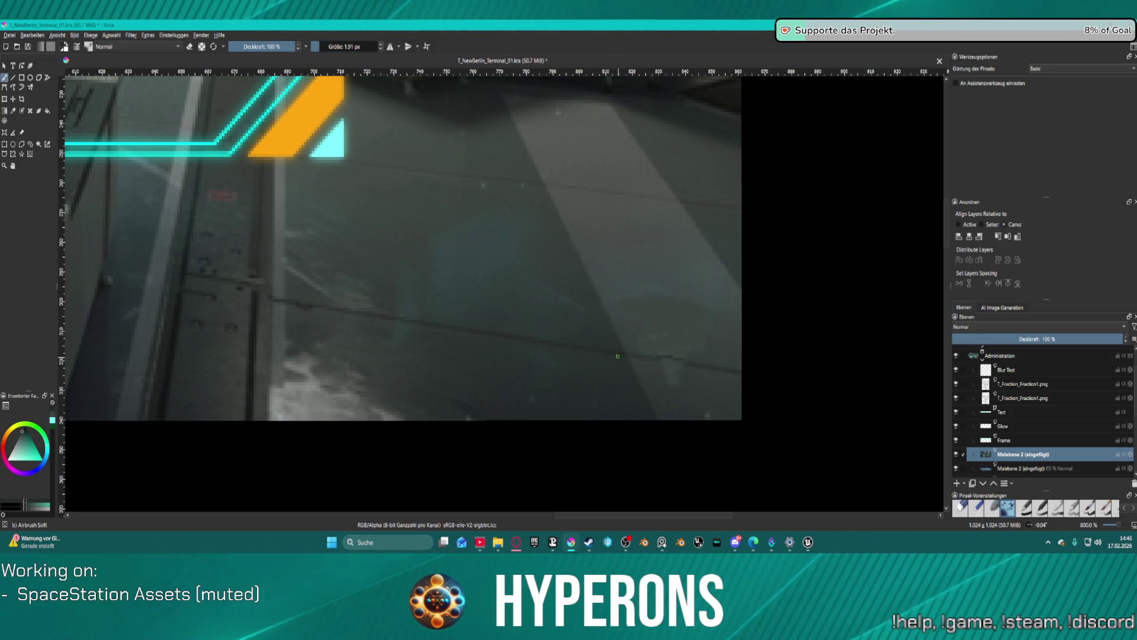
pyautogui.click(639, 358)
pyautogui.hotkey('ctrl', 'z')
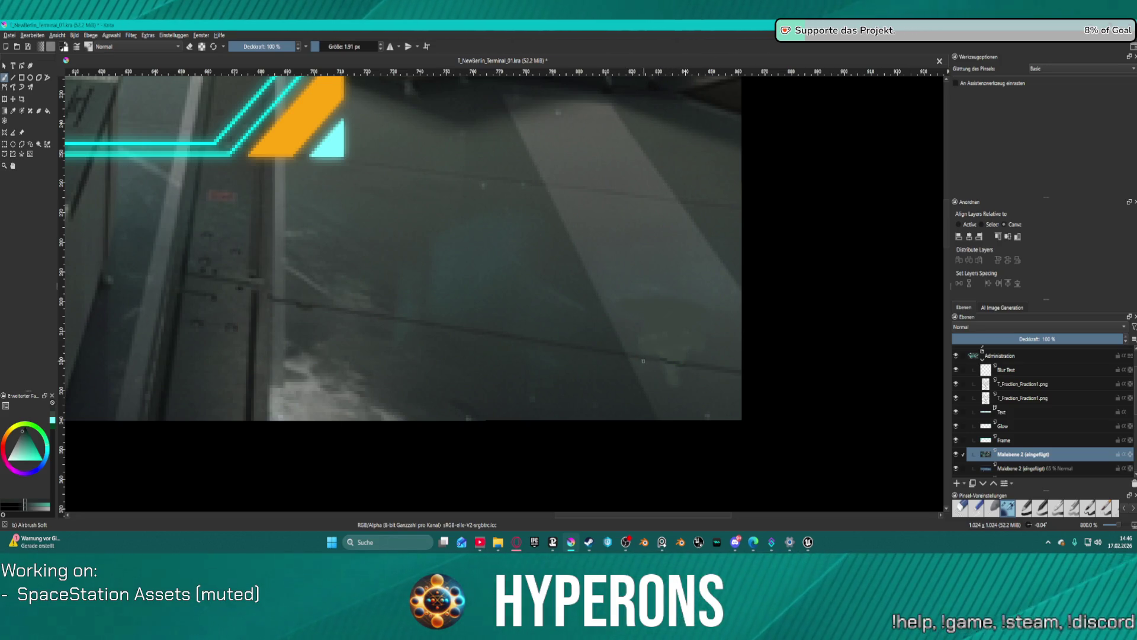
pyautogui.press('-')
pyautogui.press('-')
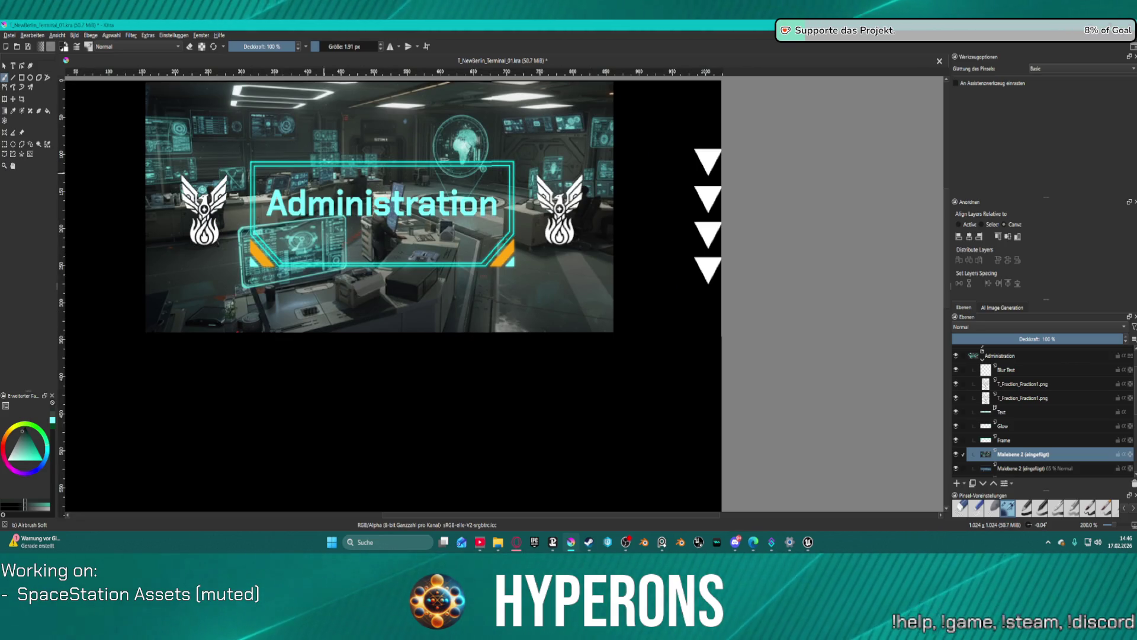
# Step: Lower the Malebene 2 photo layer's opacity to about 65% and save the document
pyautogui.press('-')
pyautogui.press('+')
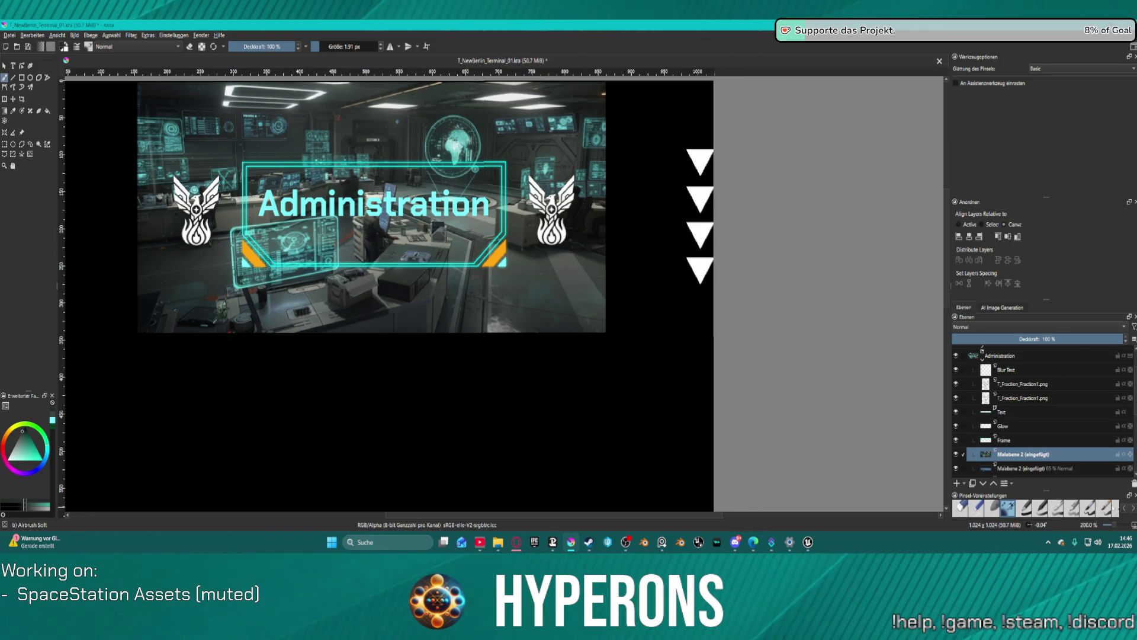
pyautogui.moveTo(1117, 339)
pyautogui.mouseDown()
pyautogui.moveTo(1066, 342)
pyautogui.moveTo(1063, 353)
pyautogui.mouseUp()
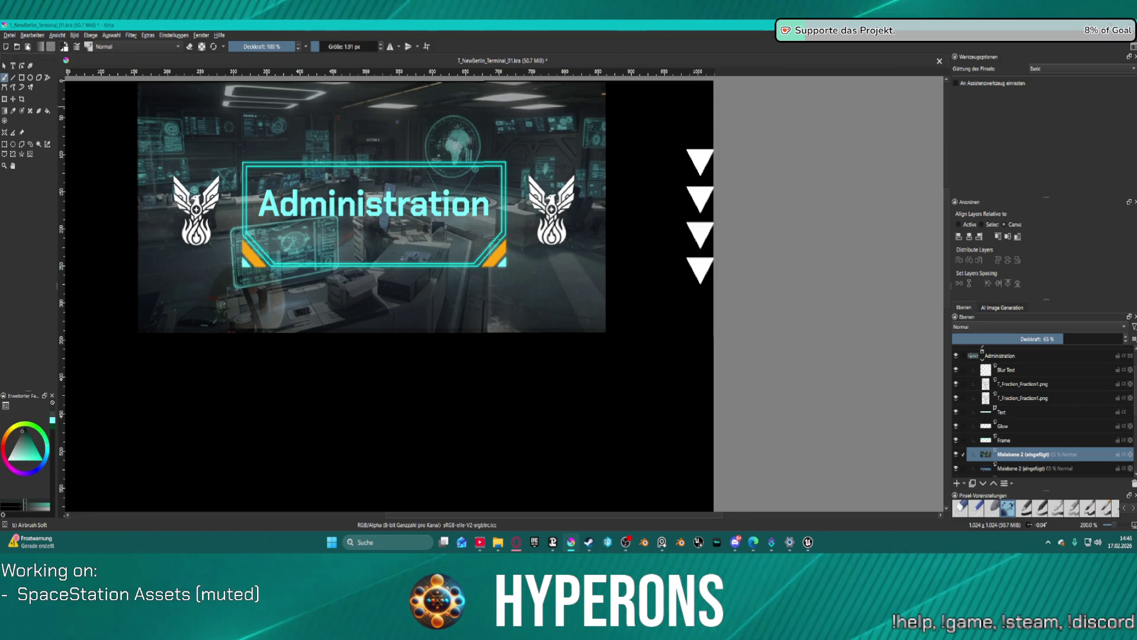
pyautogui.hotkey('ctrl', 's')
pyautogui.click(7, 35)
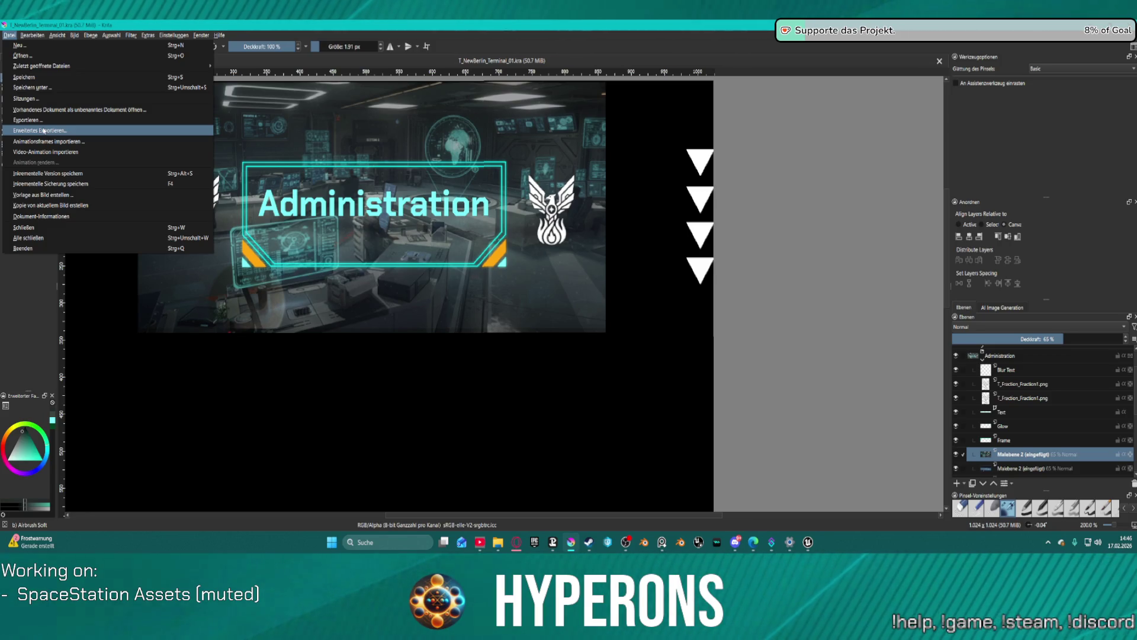
# Step: Export the artwork as T_NewBerlin_Terminal_03.png, overwriting the existing file and accepting the PNG options
pyautogui.click(43, 130)
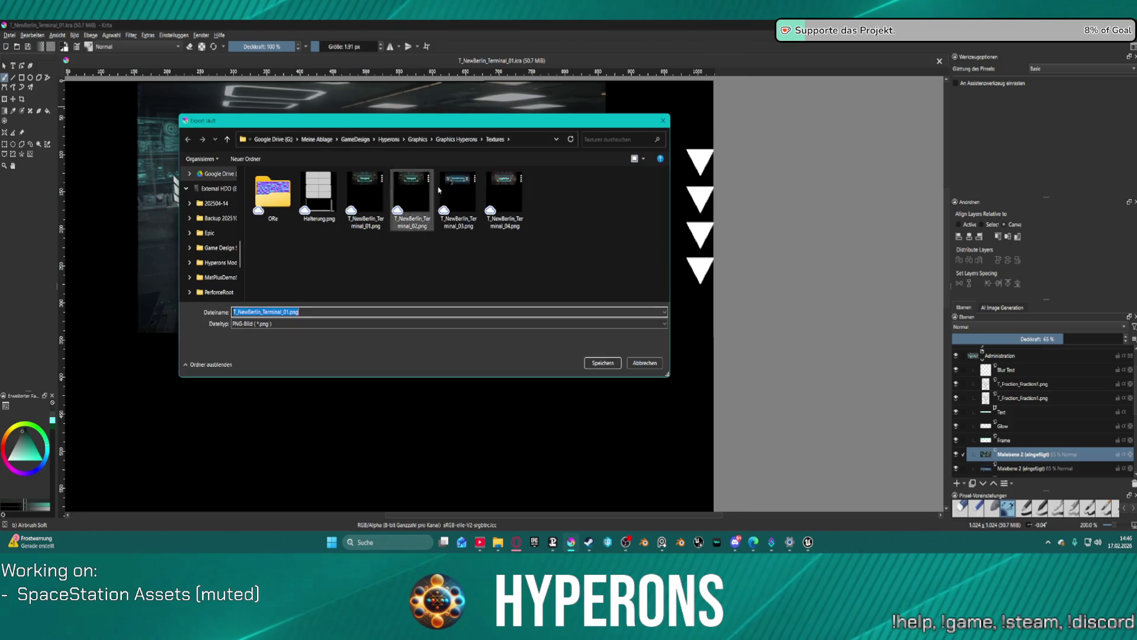
pyautogui.click(447, 188)
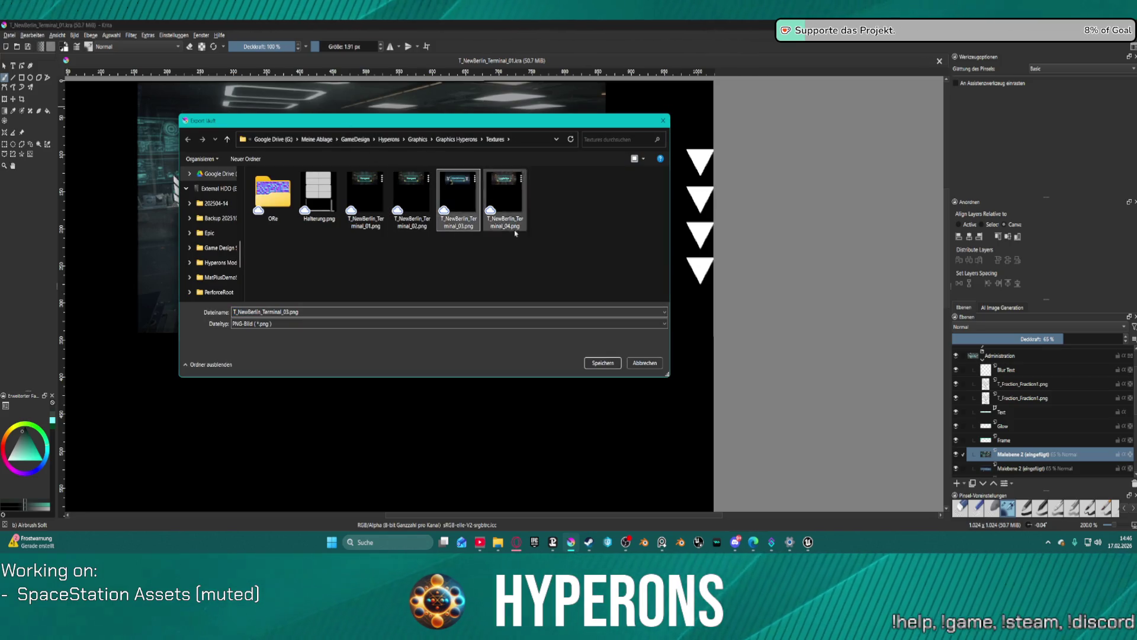
pyautogui.click(601, 363)
pyautogui.click(593, 281)
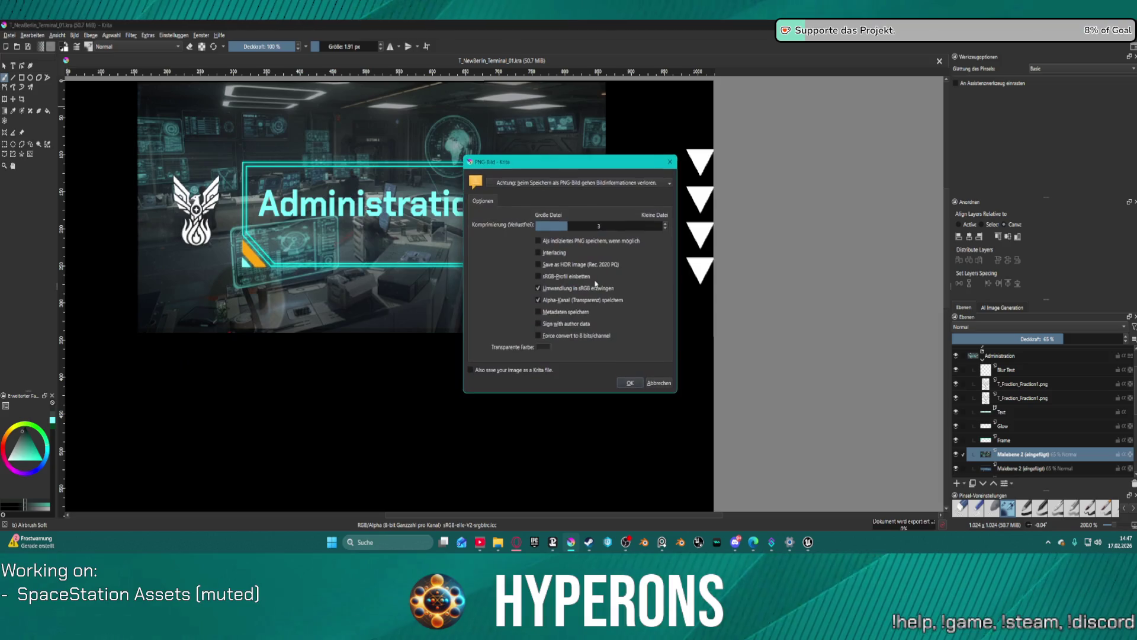
pyautogui.click(630, 382)
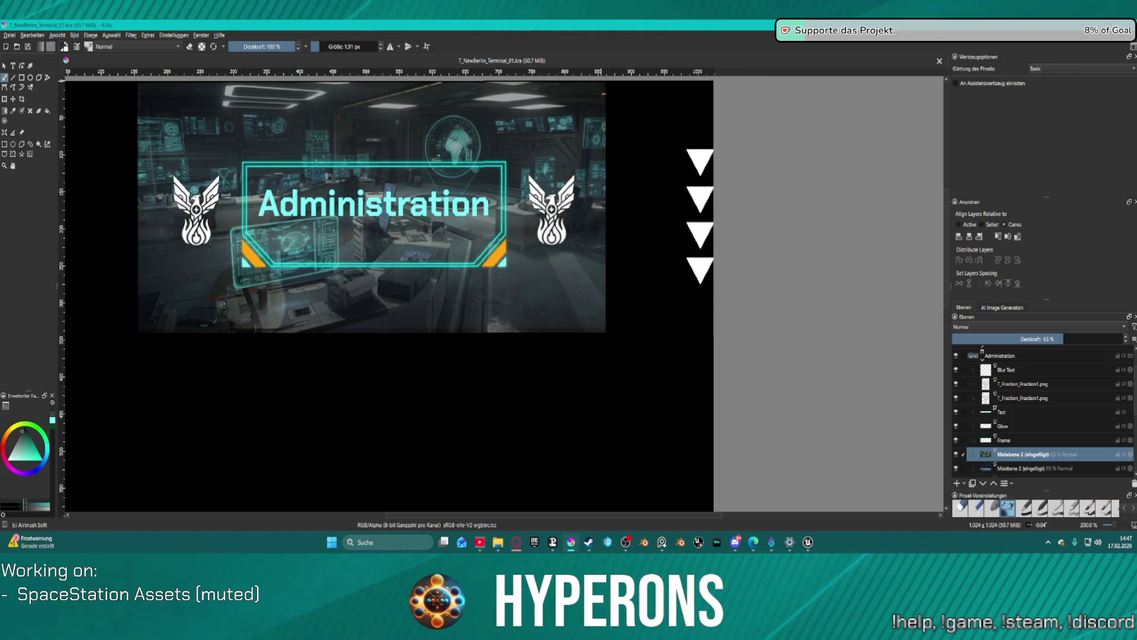
# Step: In Unreal Editor, zoom toward the station display to check the updated Administration panel
pyautogui.moveTo(808, 542)
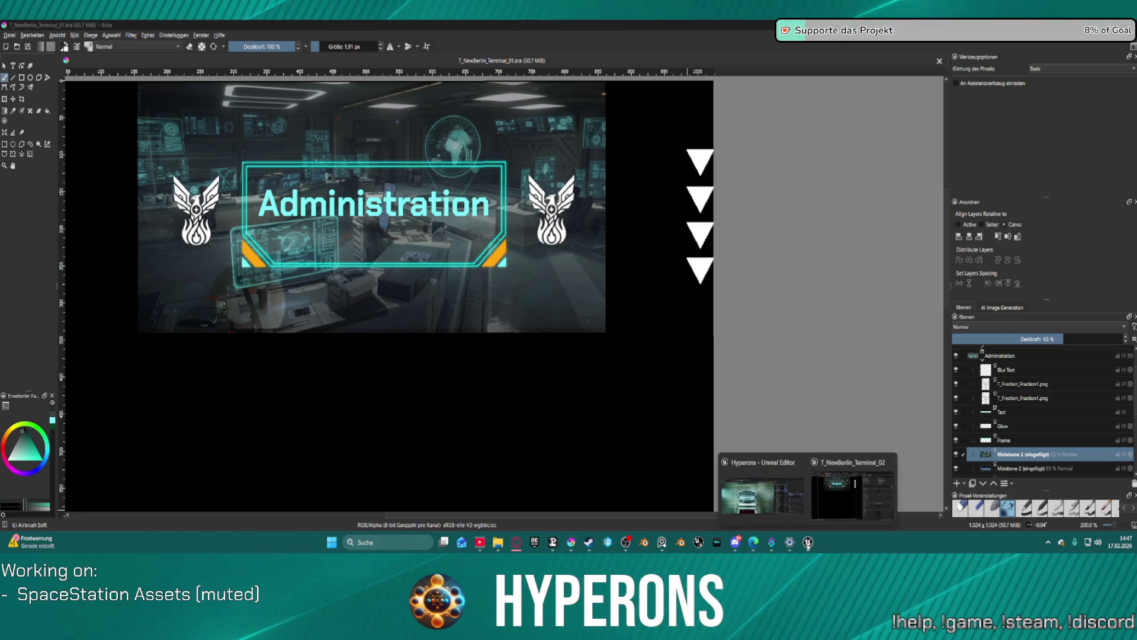
pyautogui.click(836, 503)
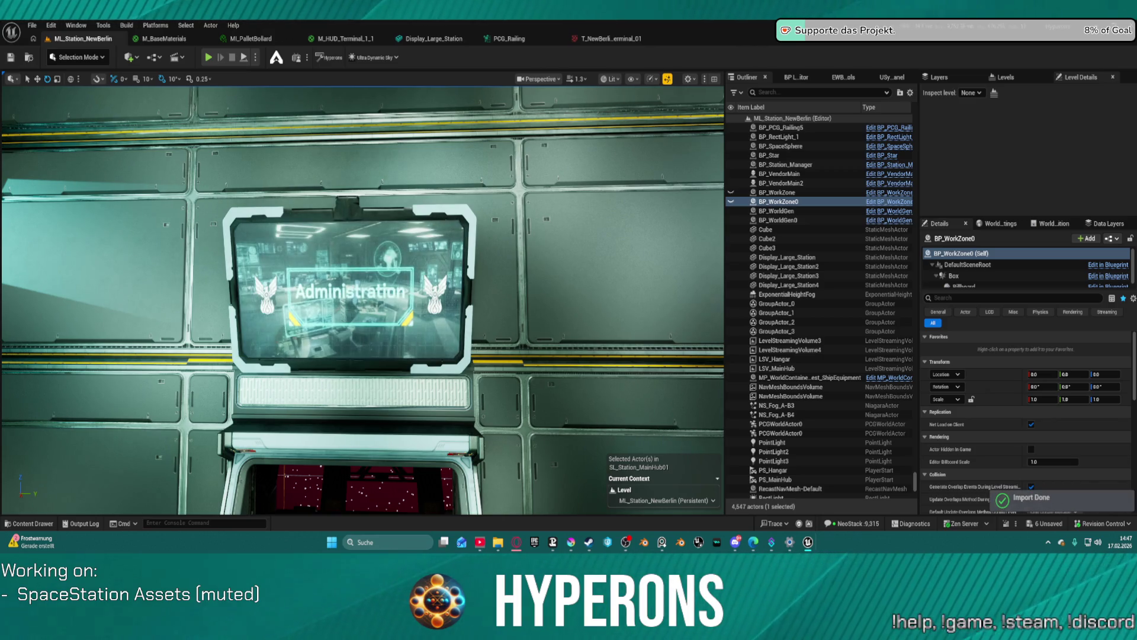
pyautogui.scroll(5, 498, 334)
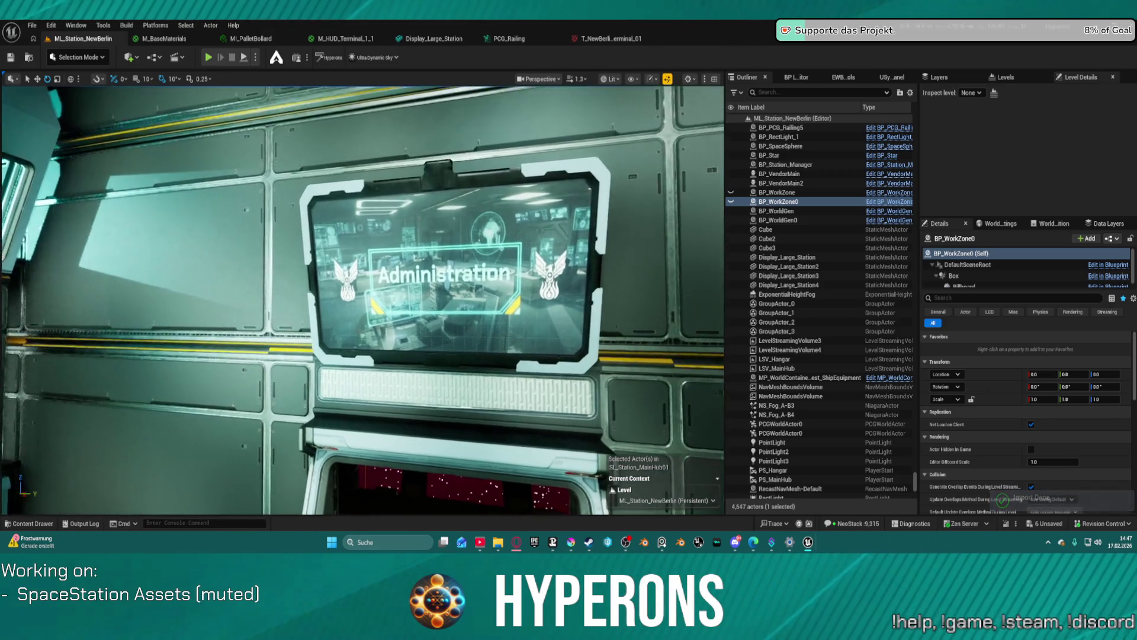
pyautogui.scroll(-4, 498, 334)
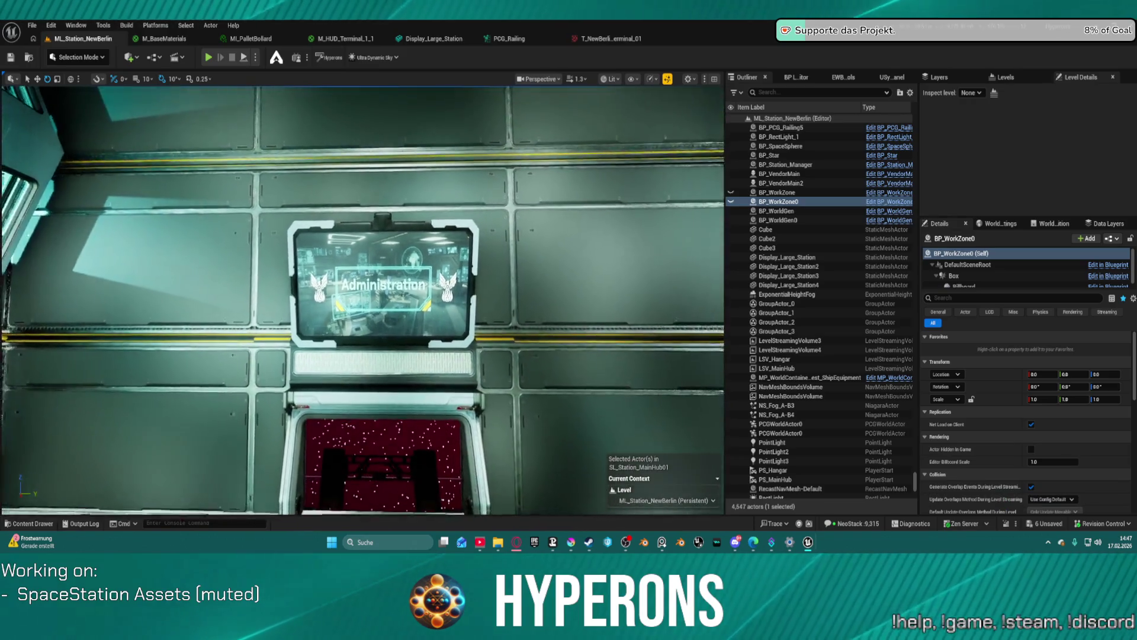
pyautogui.scroll(5, 498, 334)
pyautogui.scroll(2, 535, 284)
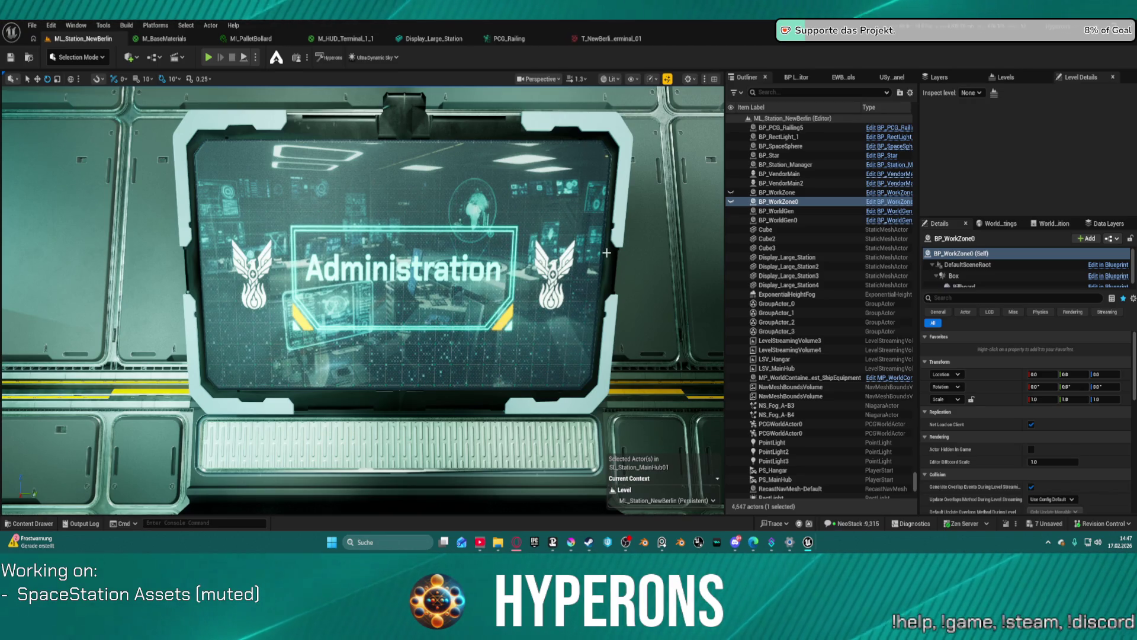
# Step: Pull the viewport back to the wide hall view, then return to the Krita document
pyautogui.moveTo(587, 244)
pyautogui.mouseDown()
pyautogui.moveTo(576, 302)
pyautogui.moveTo(593, 304)
pyautogui.mouseUp()
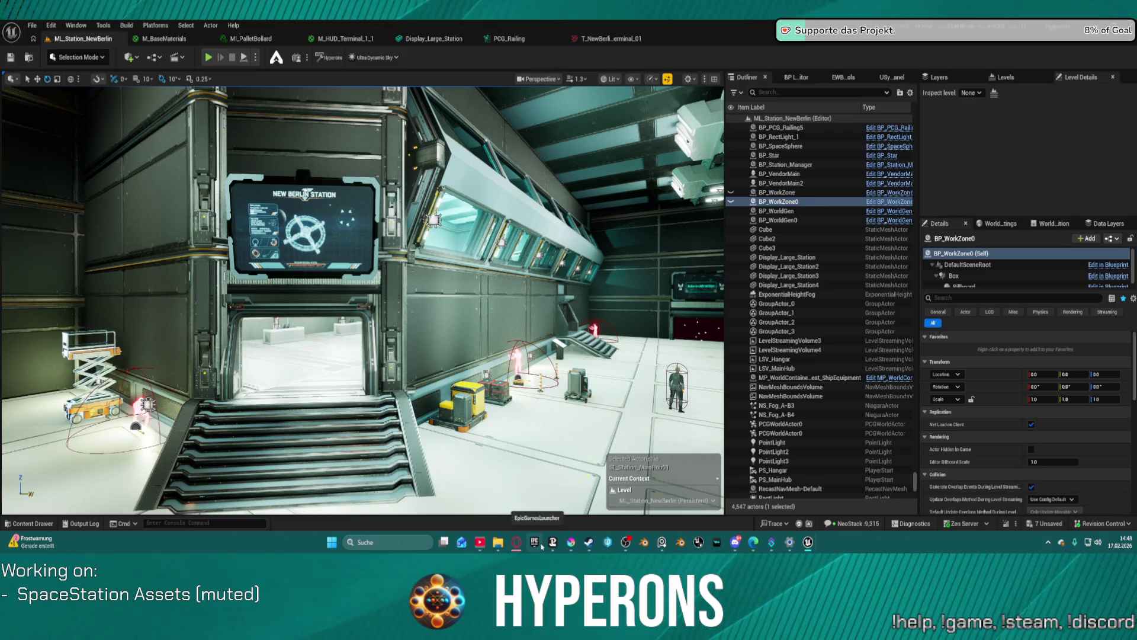
pyautogui.moveTo(517, 543)
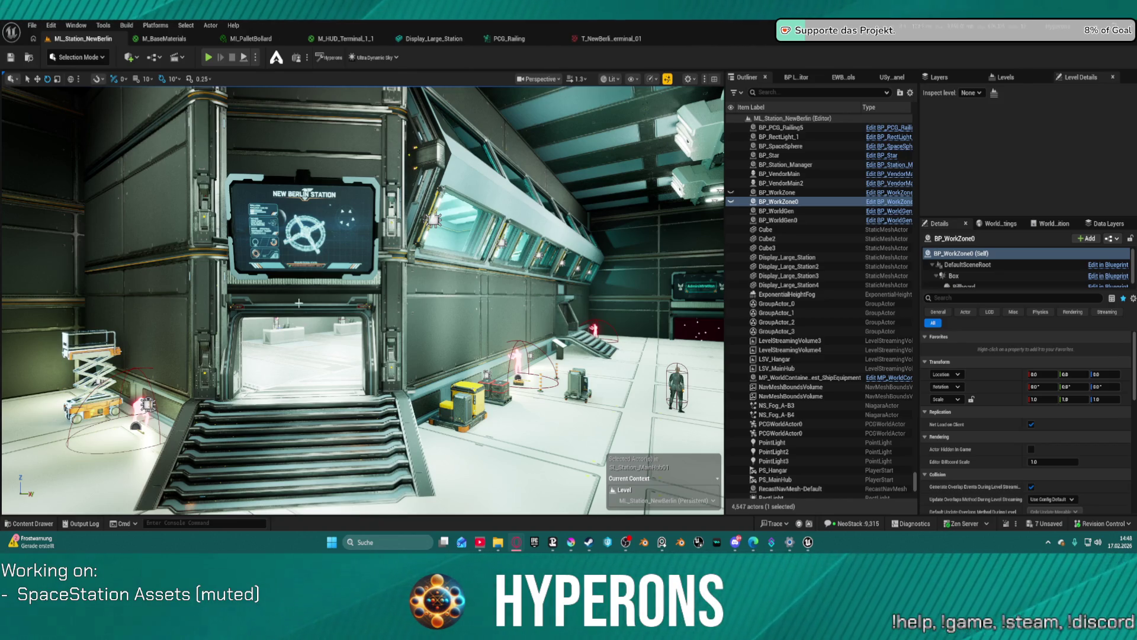
pyautogui.click(569, 542)
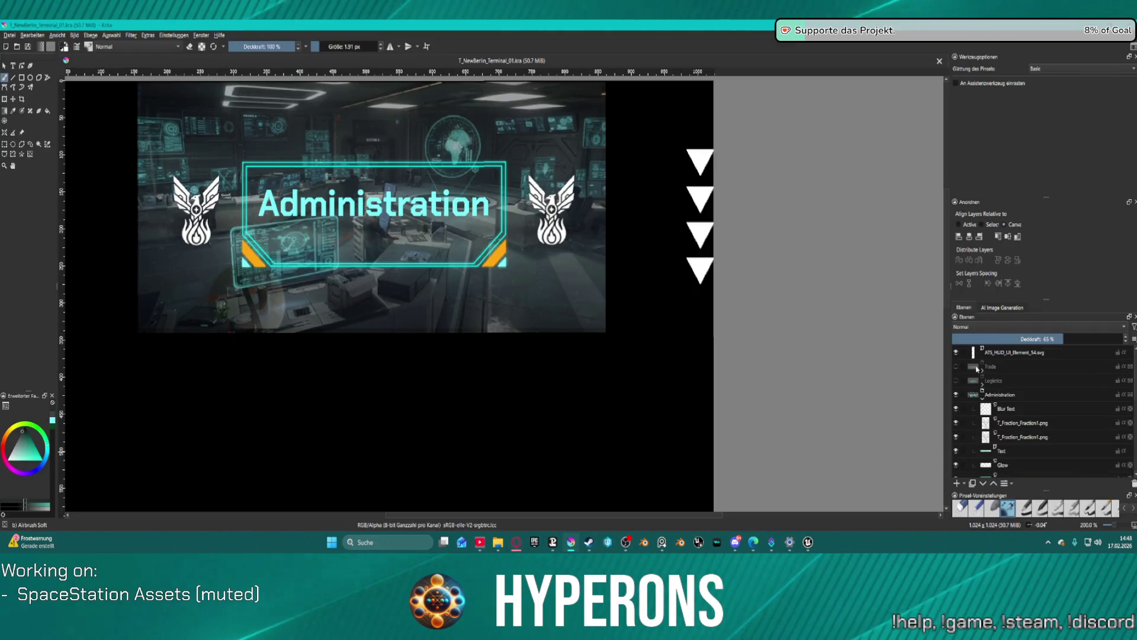
# Step: Collapse Administration, expand the Trade group, make Frame2 visible and hide the Administration group
pyautogui.click(983, 391)
pyautogui.click(982, 368)
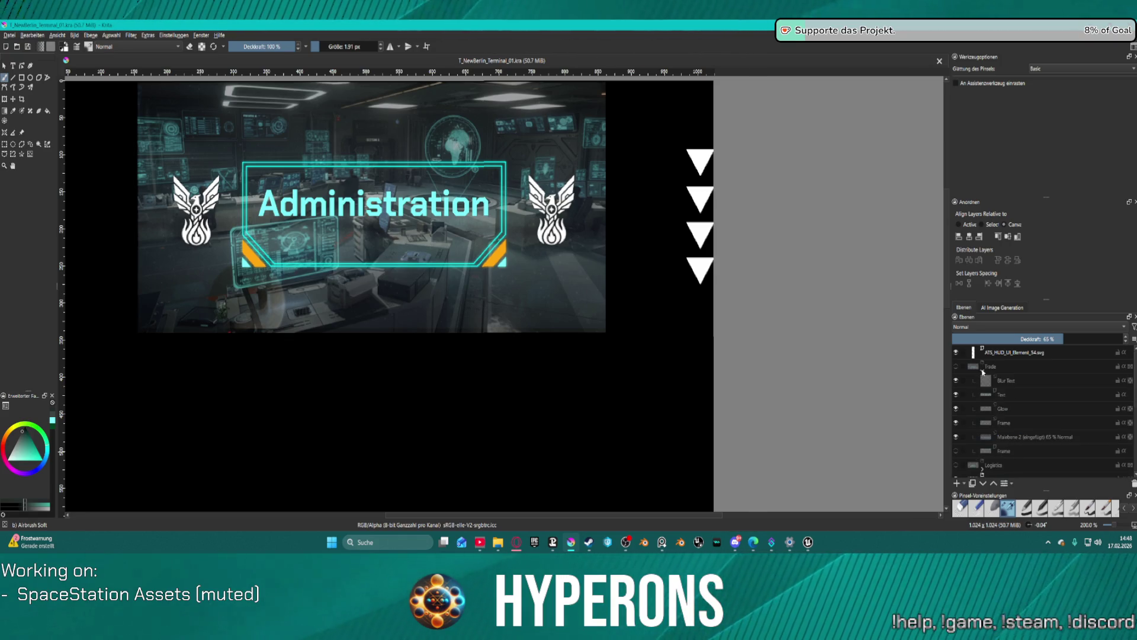
pyautogui.scroll(-5, 965, 450)
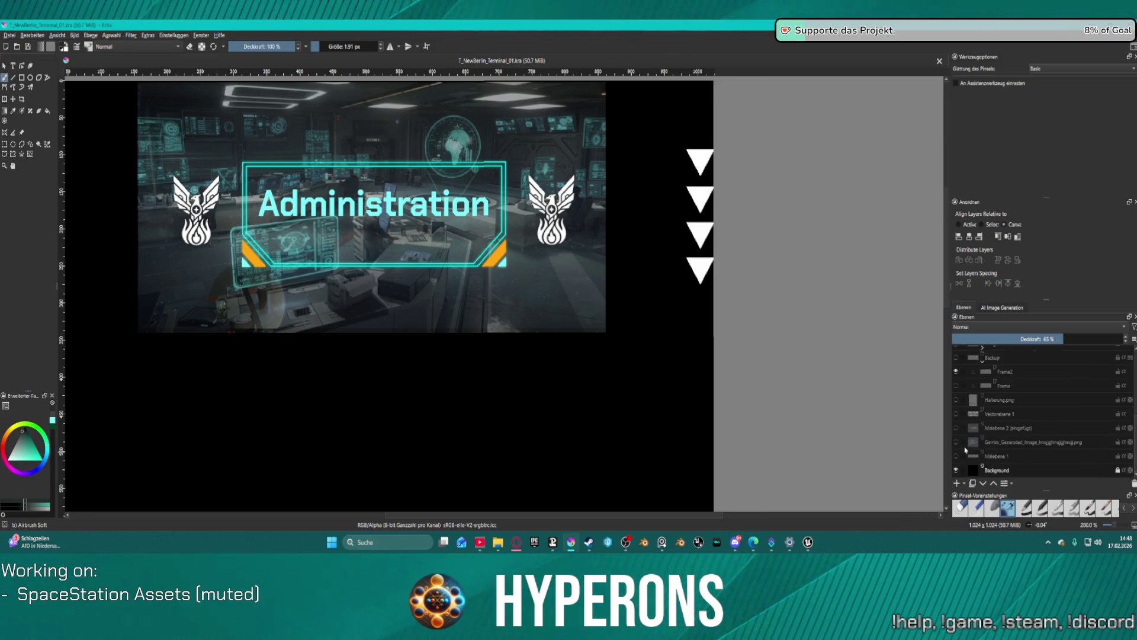
pyautogui.click(956, 371)
pyautogui.scroll(3, 958, 375)
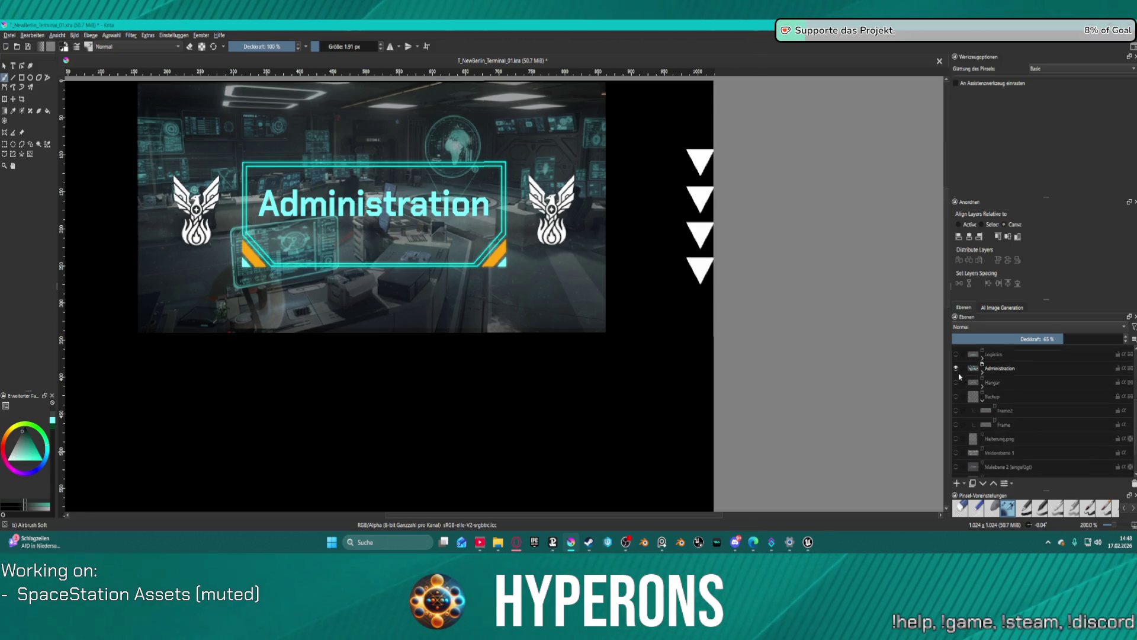
pyautogui.click(956, 411)
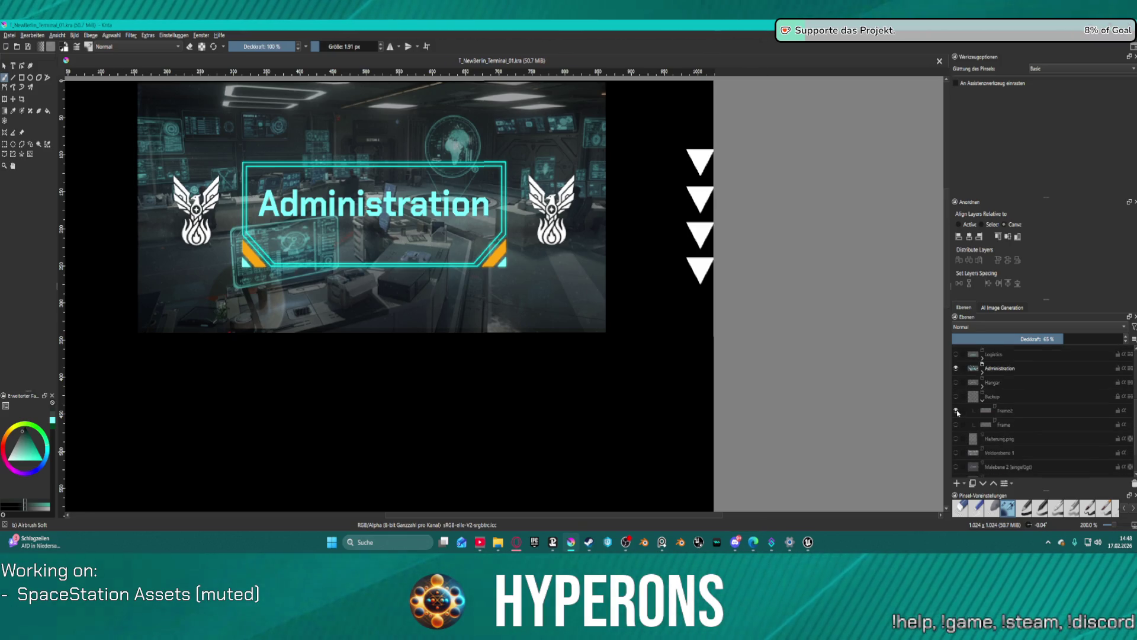
pyautogui.click(955, 368)
pyautogui.scroll(3, 956, 370)
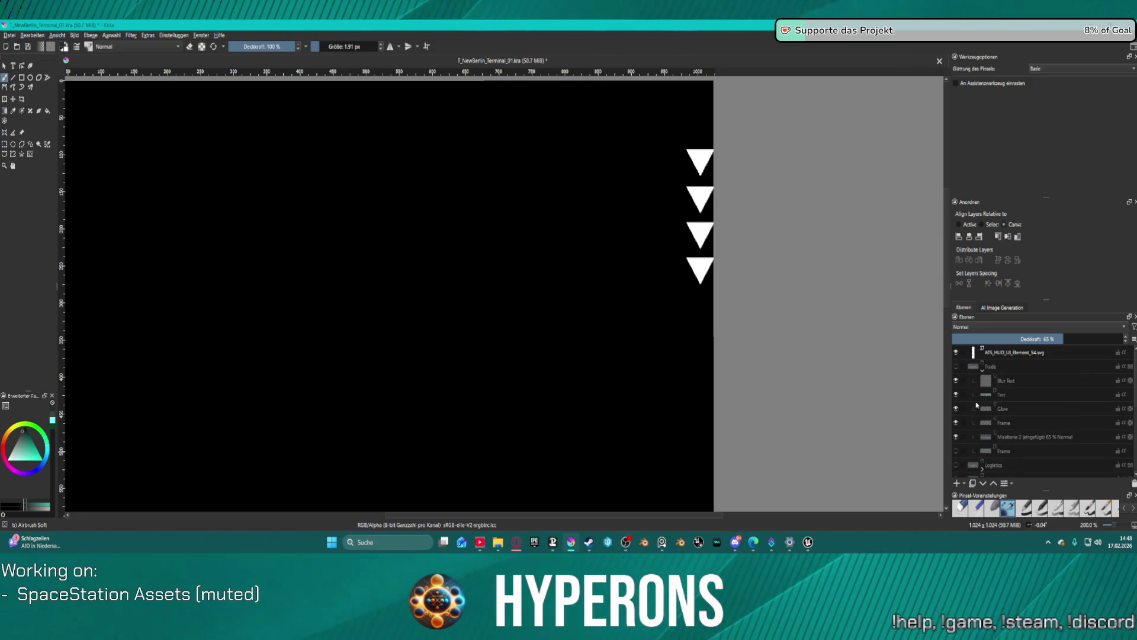
# Step: Show the Trade group's Hangars banner and open its title text on the Text layer for editing
pyautogui.click(955, 367)
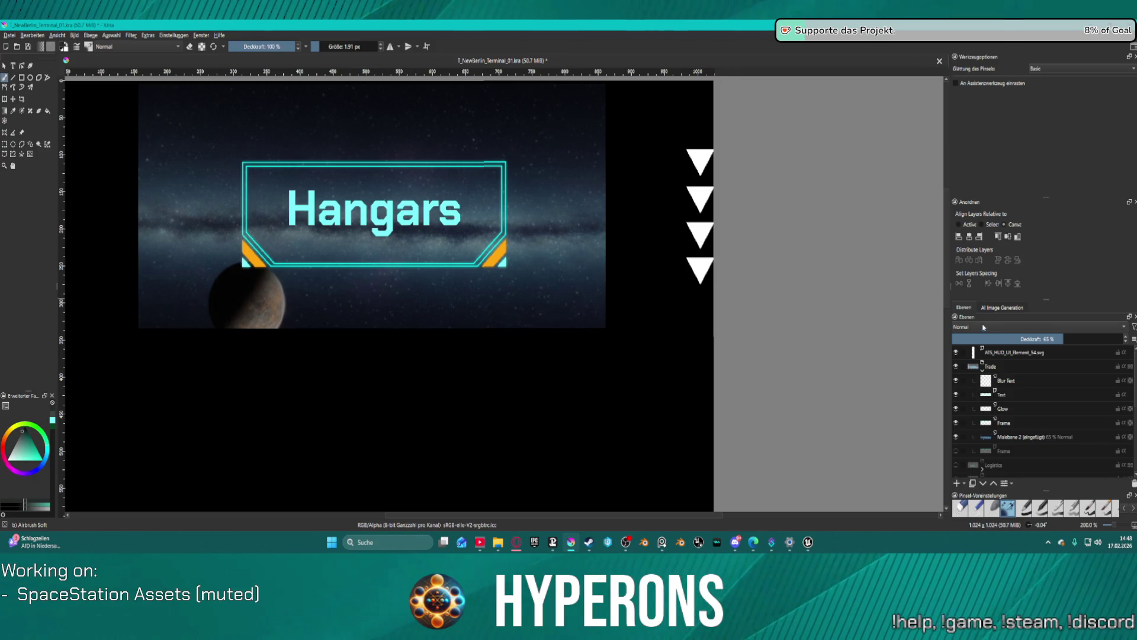
pyautogui.click(14, 66)
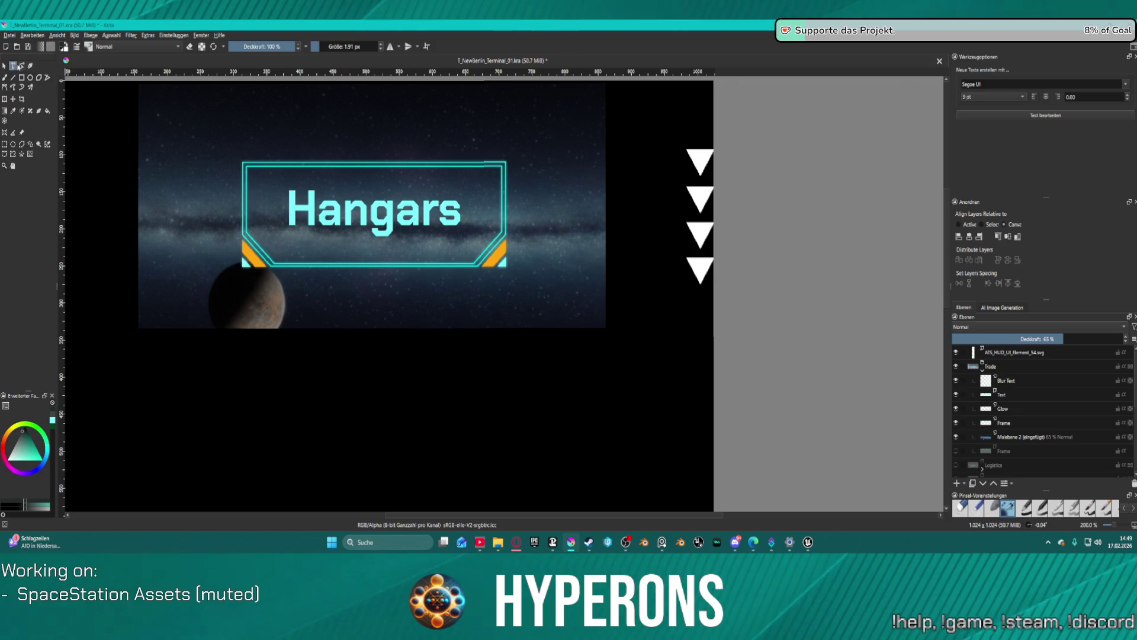
pyautogui.click(1006, 396)
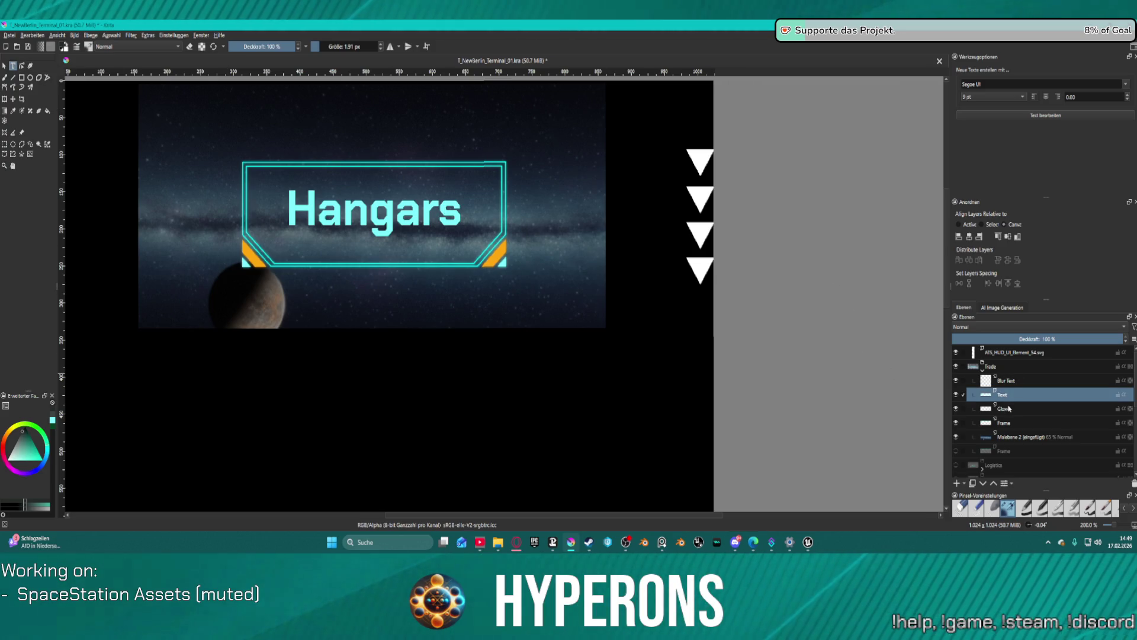
pyautogui.click(372, 226)
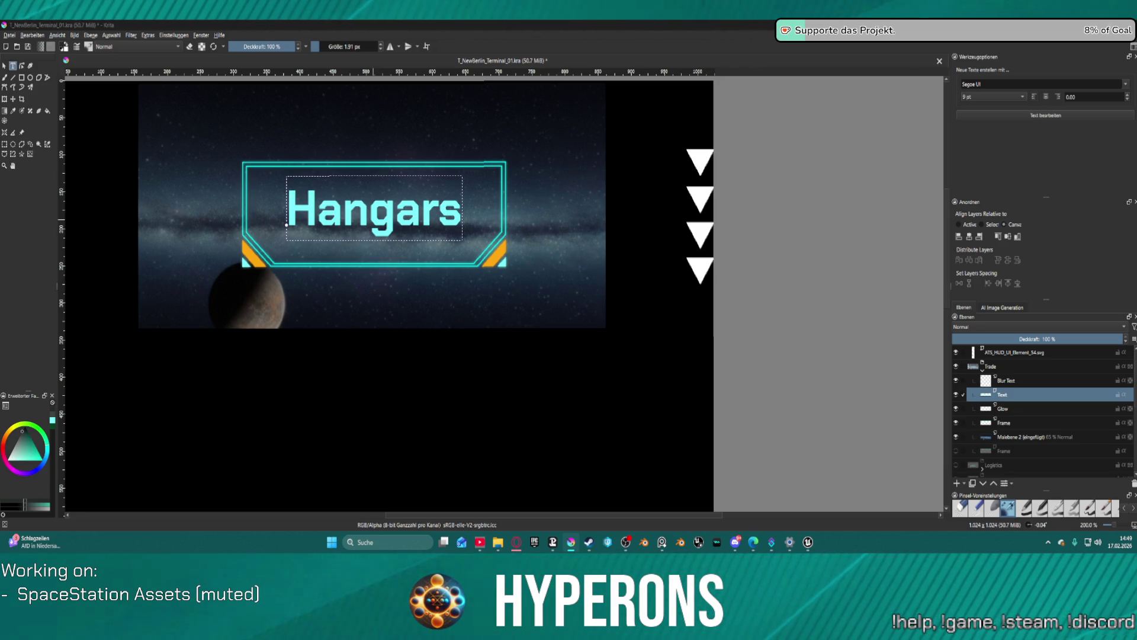
# Step: Retitle the Trade banner from 'Hangars' to 'Trading' and finish text editing
pyautogui.hotkey('ctrl', 's')
pyautogui.write('Trades')
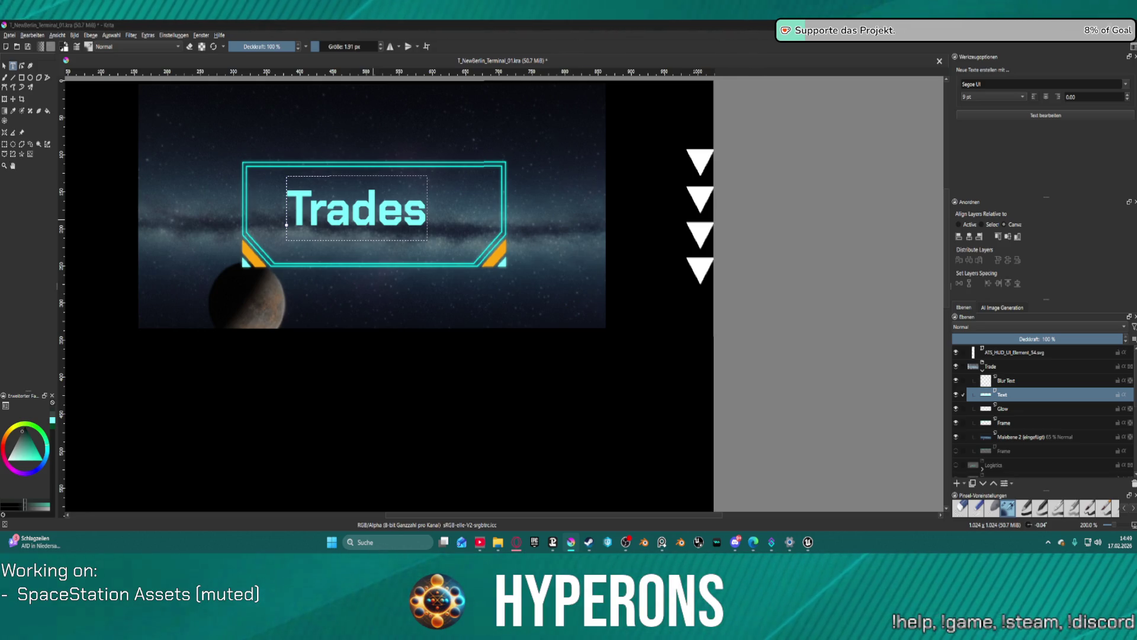
pyautogui.hotkey('ctrl', 'z')
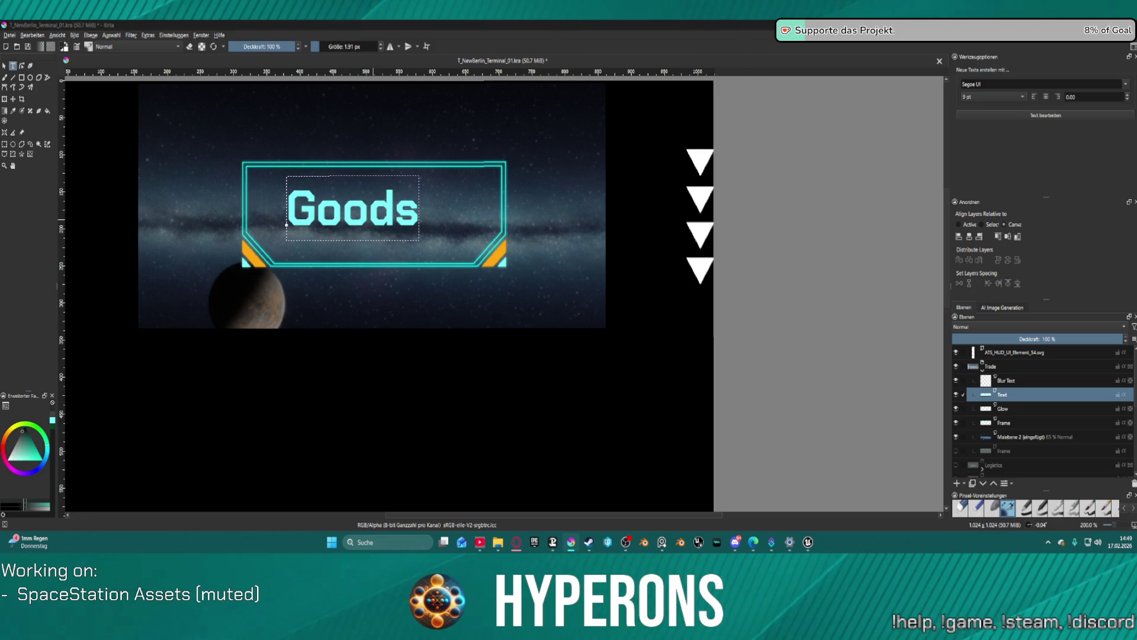
pyautogui.hotkey('ctrl', 's')
pyautogui.write('Trading')
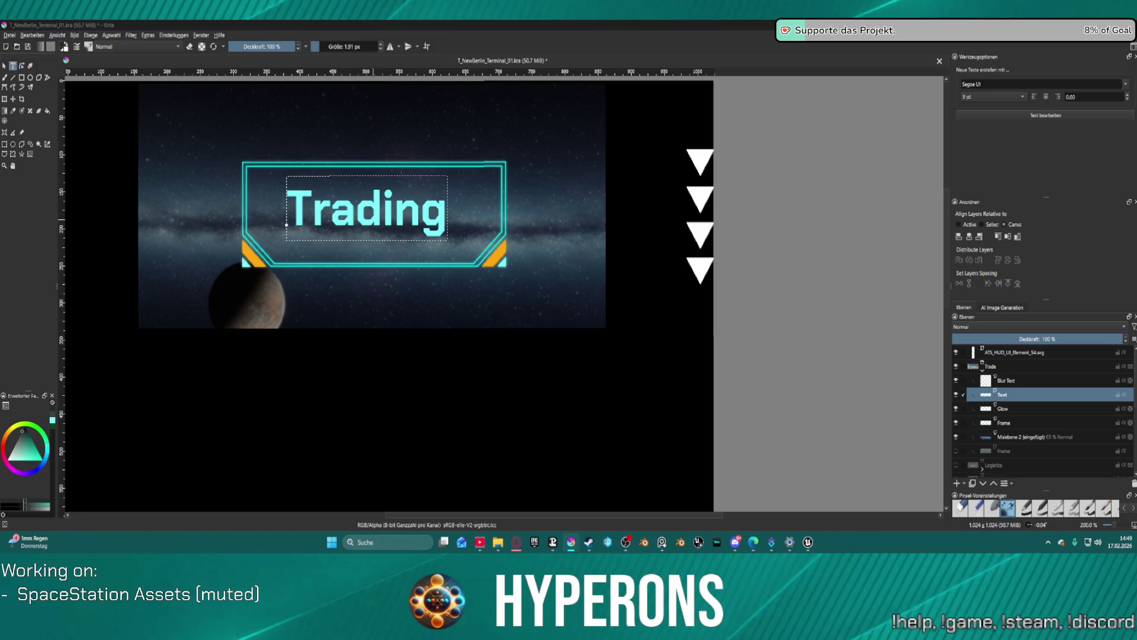
pyautogui.press('Escape')
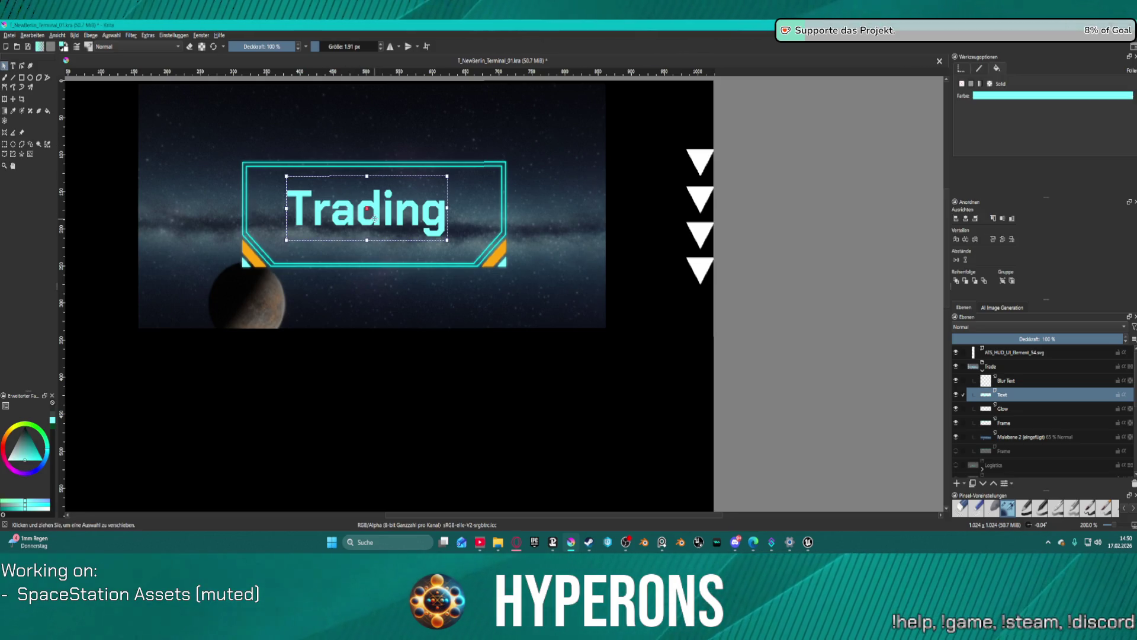
pyautogui.click(13, 100)
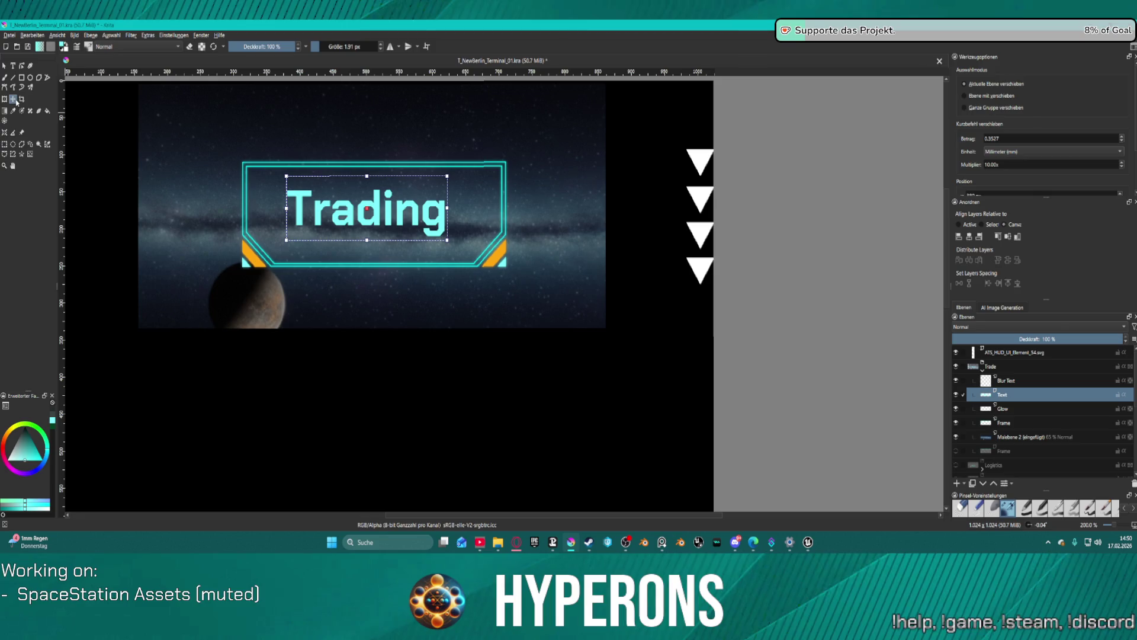
# Step: Centre the Trading title horizontally in its frame with the Align Layers docker
pyautogui.click(969, 237)
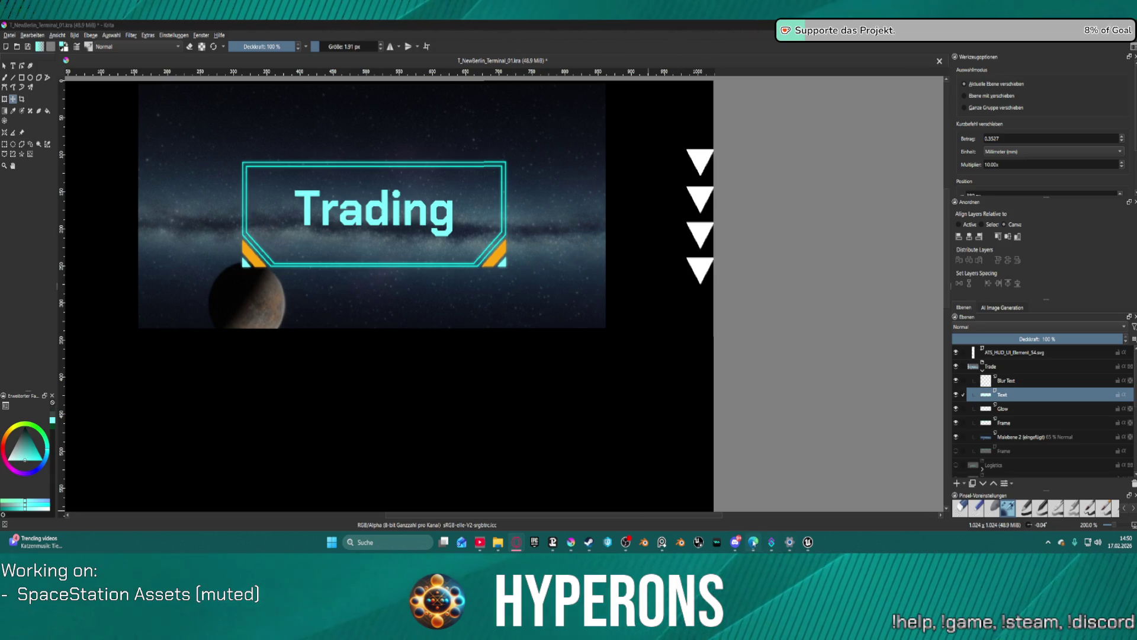
# Step: Back in Unreal Editor, fly the camera through the doorway into the hangar toward its ceiling lights
pyautogui.moveTo(808, 542)
pyautogui.click(761, 491)
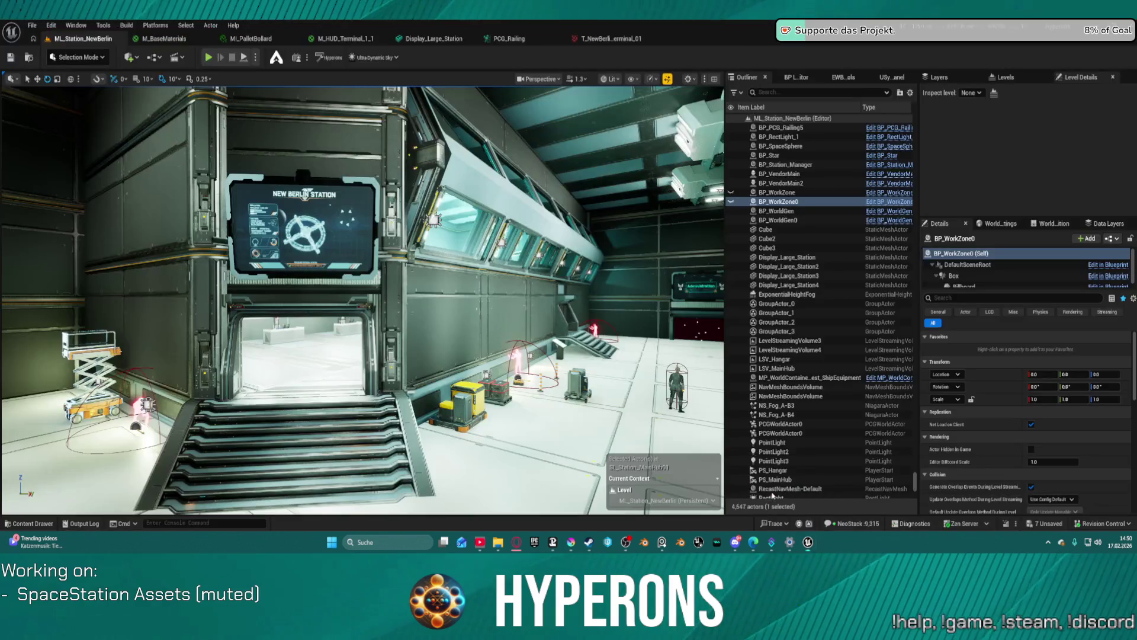
pyautogui.press('w')
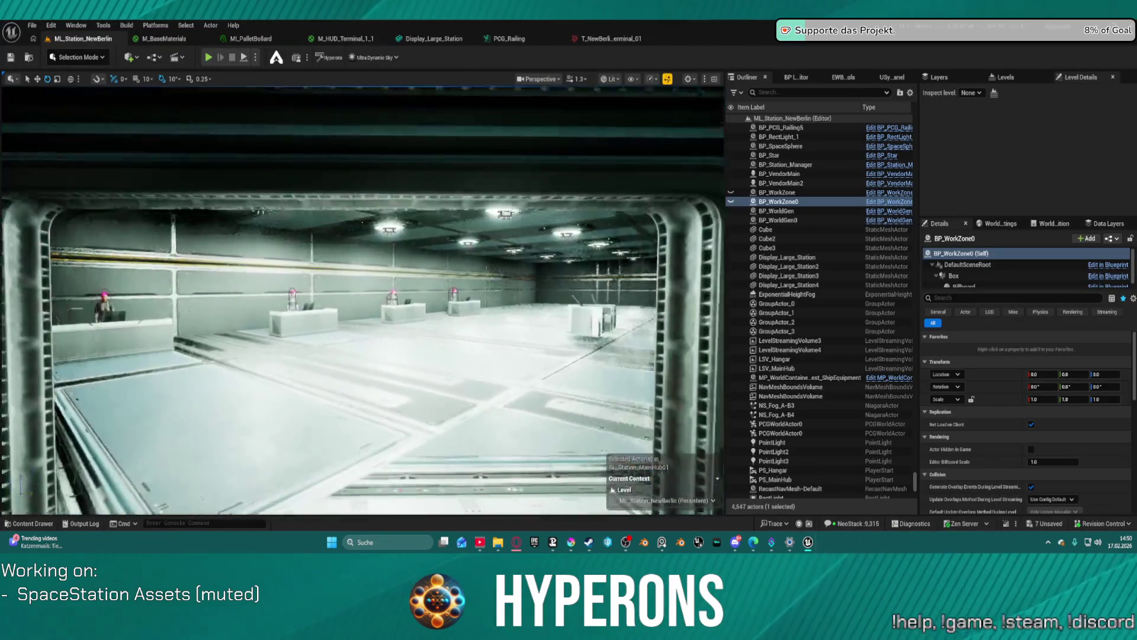
pyautogui.press('s')
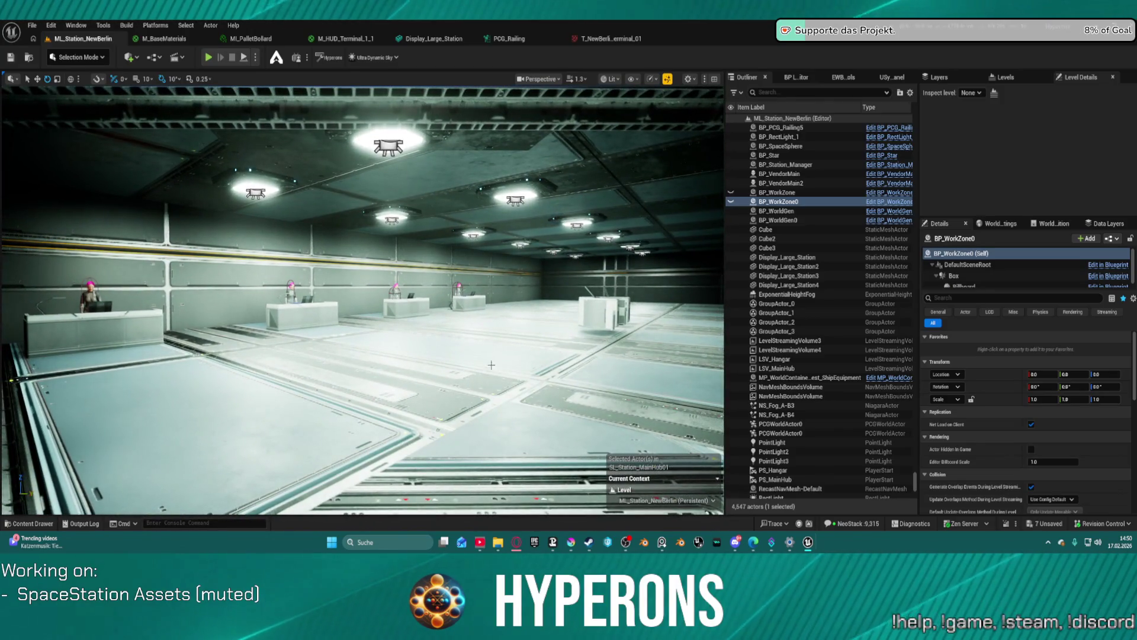
pyautogui.click(598, 295)
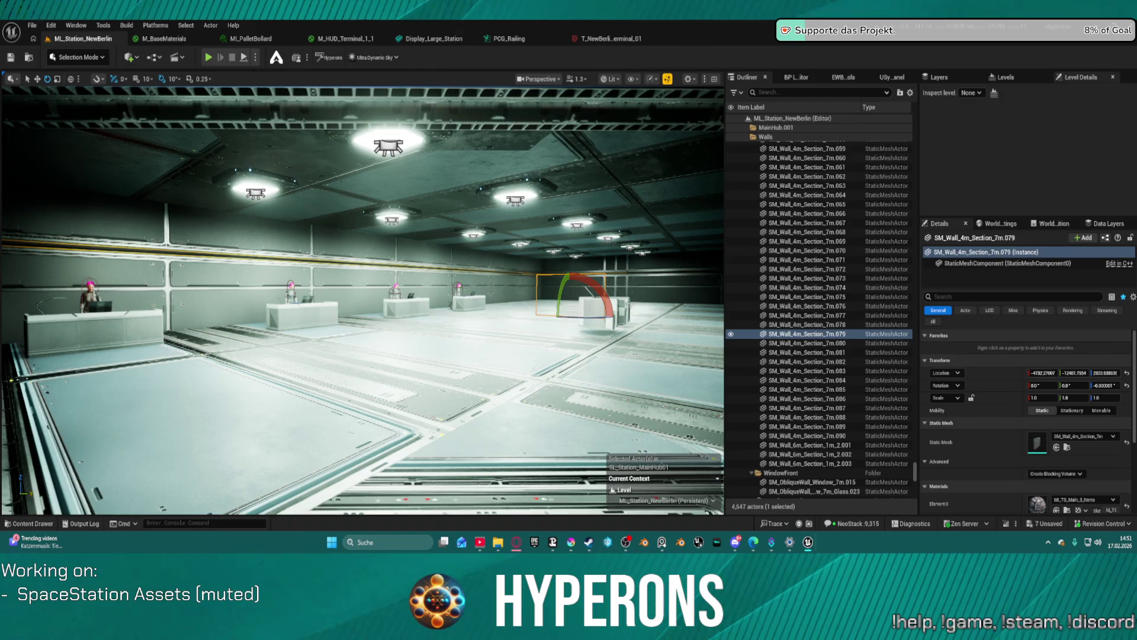
# Step: Ctrl-select the twelve ceiling beacons SM_Prop_Beacon_2.7 to 2.18 and frame them with F
pyautogui.click(257, 190)
pyautogui.keyDown('ctrl'); pyautogui.click(388, 145); pyautogui.keyUp('ctrl')
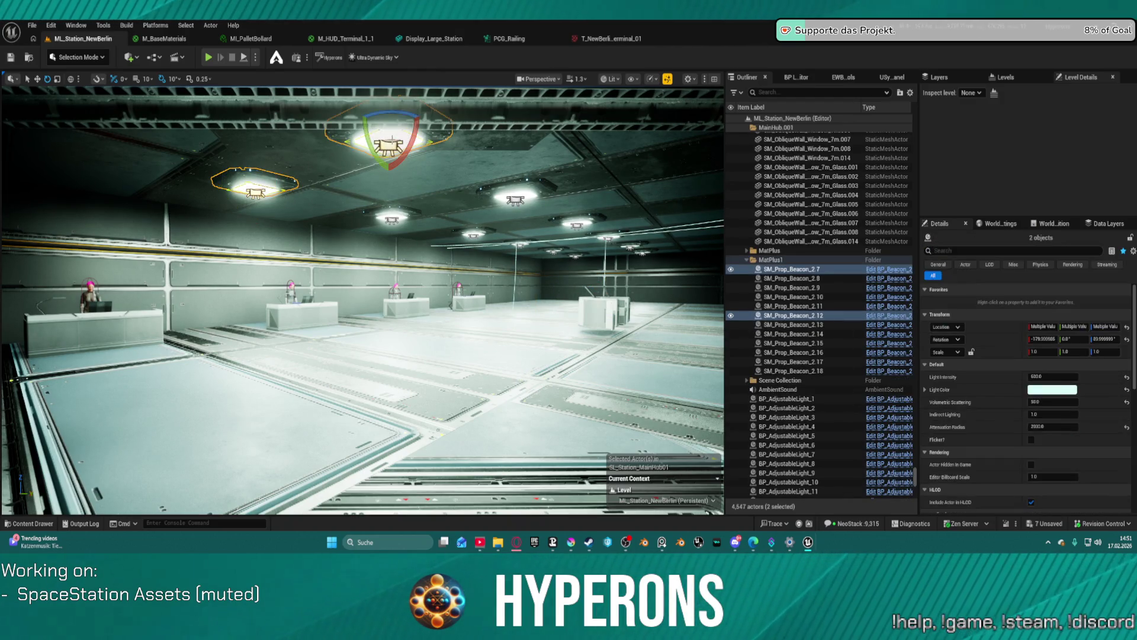
pyautogui.keyDown('ctrl'); pyautogui.click(516, 200); pyautogui.keyUp('ctrl')
pyautogui.keyDown('ctrl'); pyautogui.click(392, 218); pyautogui.keyUp('ctrl')
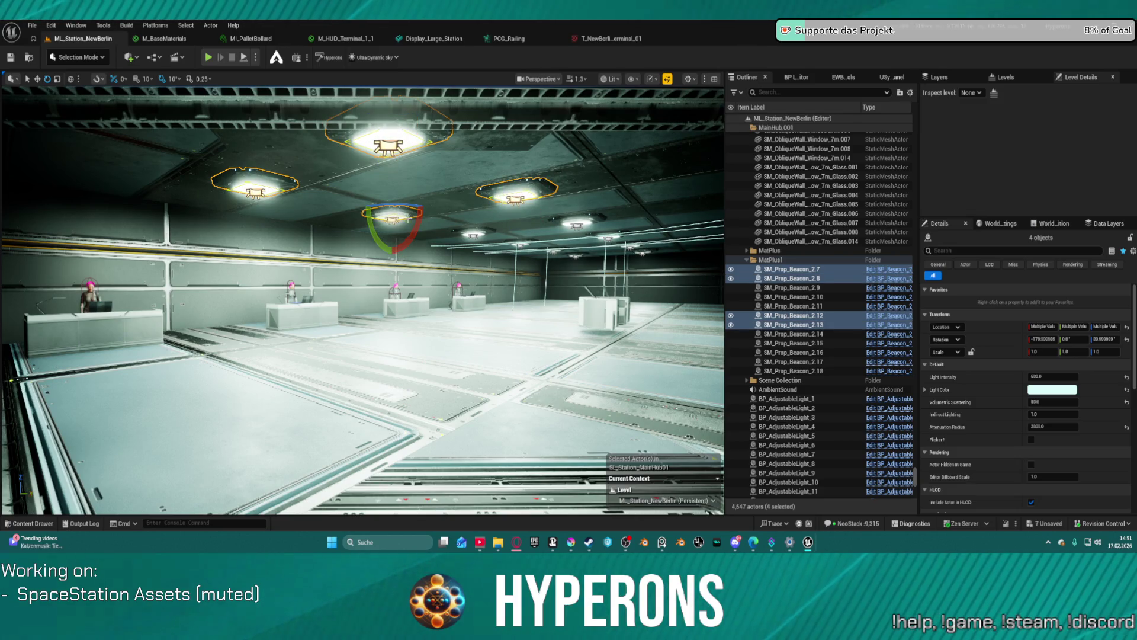
pyautogui.keyDown('ctrl'); pyautogui.click(474, 231); pyautogui.keyUp('ctrl')
pyautogui.keyDown('ctrl'); pyautogui.click(578, 222); pyautogui.keyUp('ctrl')
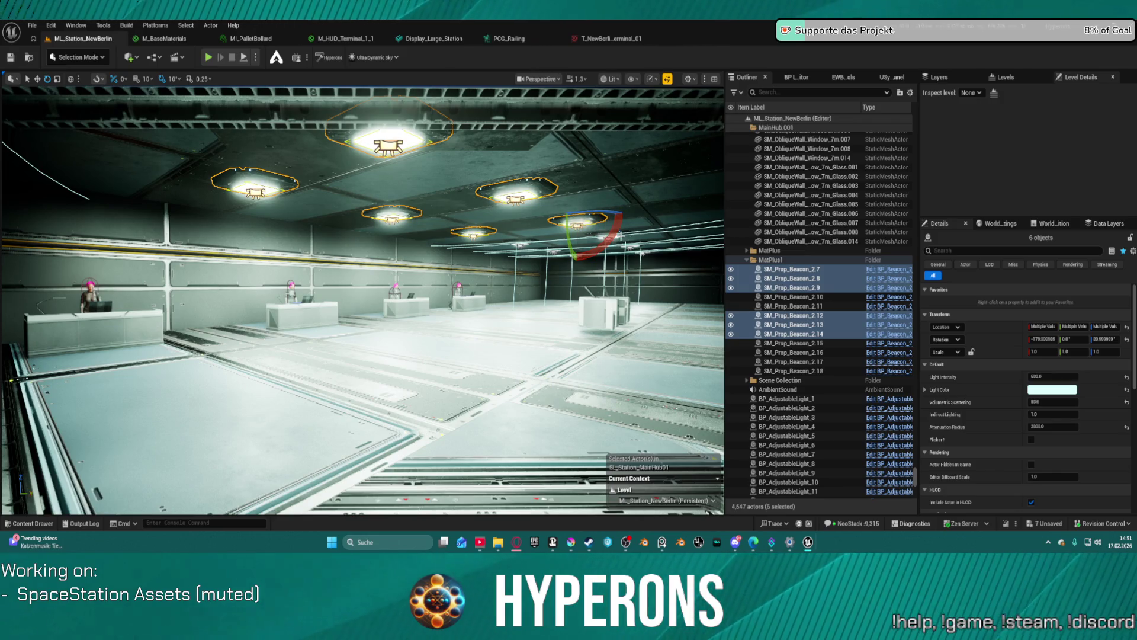
pyautogui.keyDown('ctrl'); pyautogui.click(620, 236); pyautogui.keyUp('ctrl')
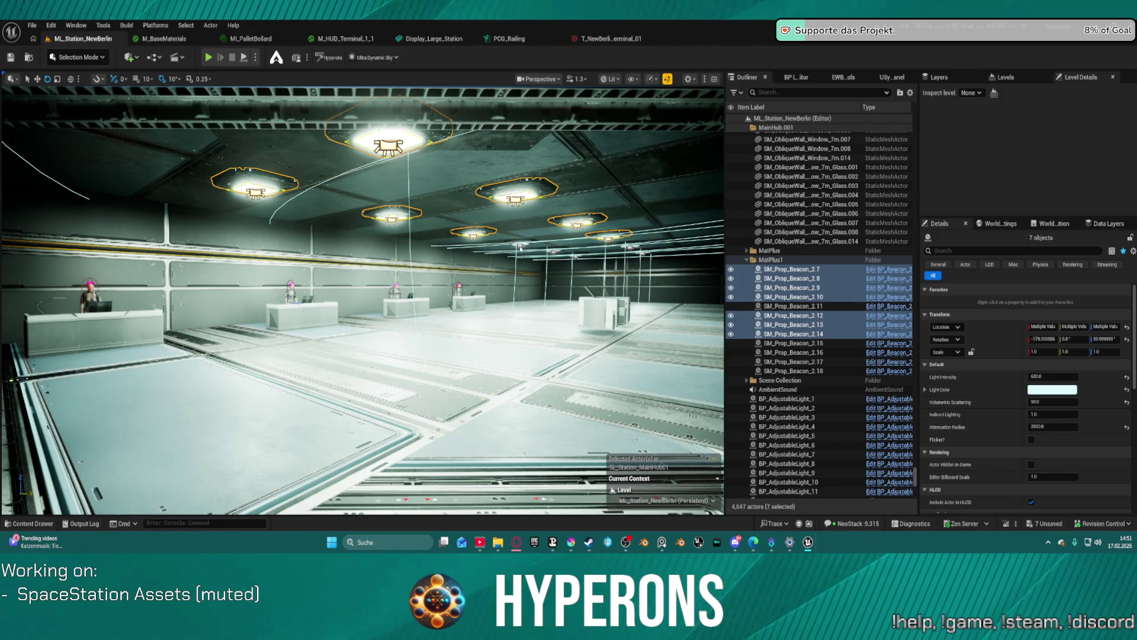
pyautogui.keyDown('ctrl'); pyautogui.click(520, 243); pyautogui.keyUp('ctrl')
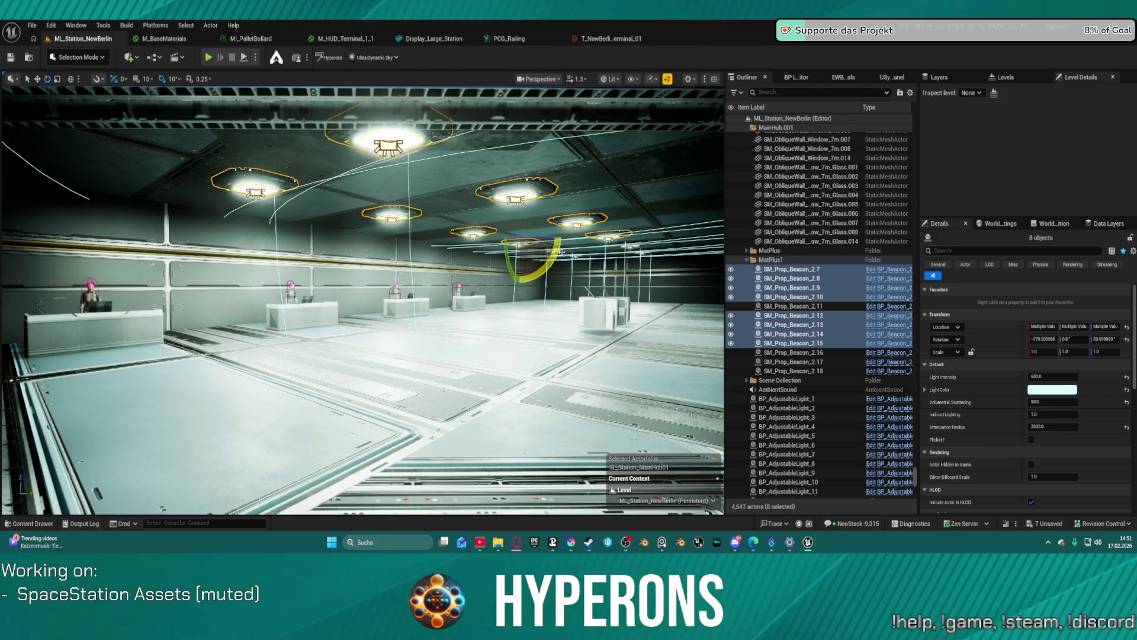
pyautogui.scroll(-5, 567, 251)
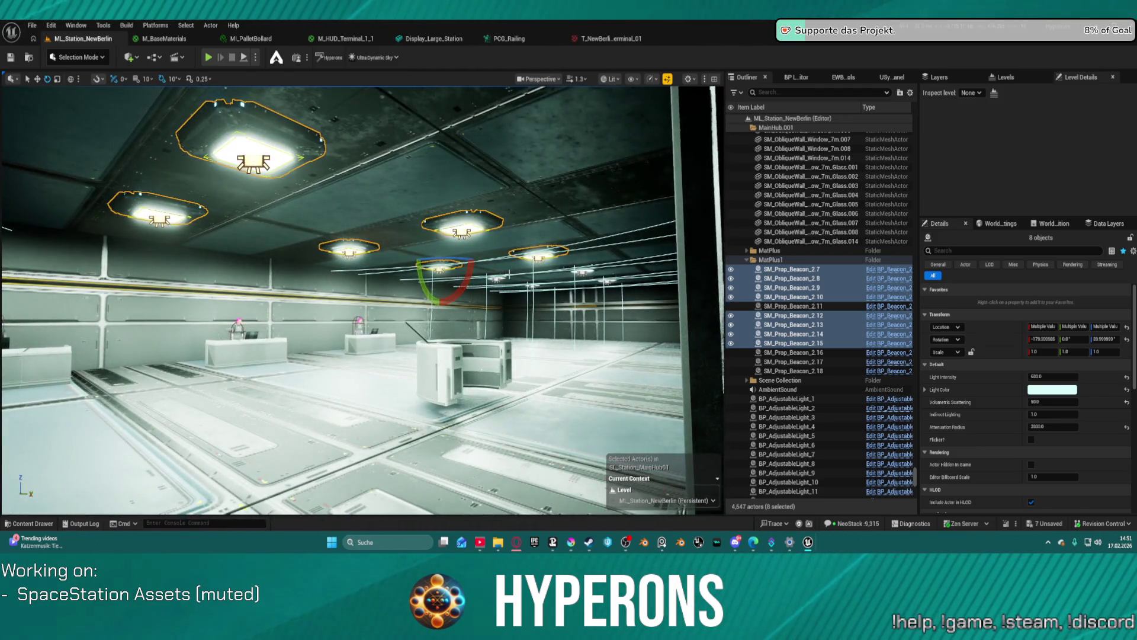
pyautogui.keyDown('ctrl'); pyautogui.click(498, 278); pyautogui.keyUp('ctrl')
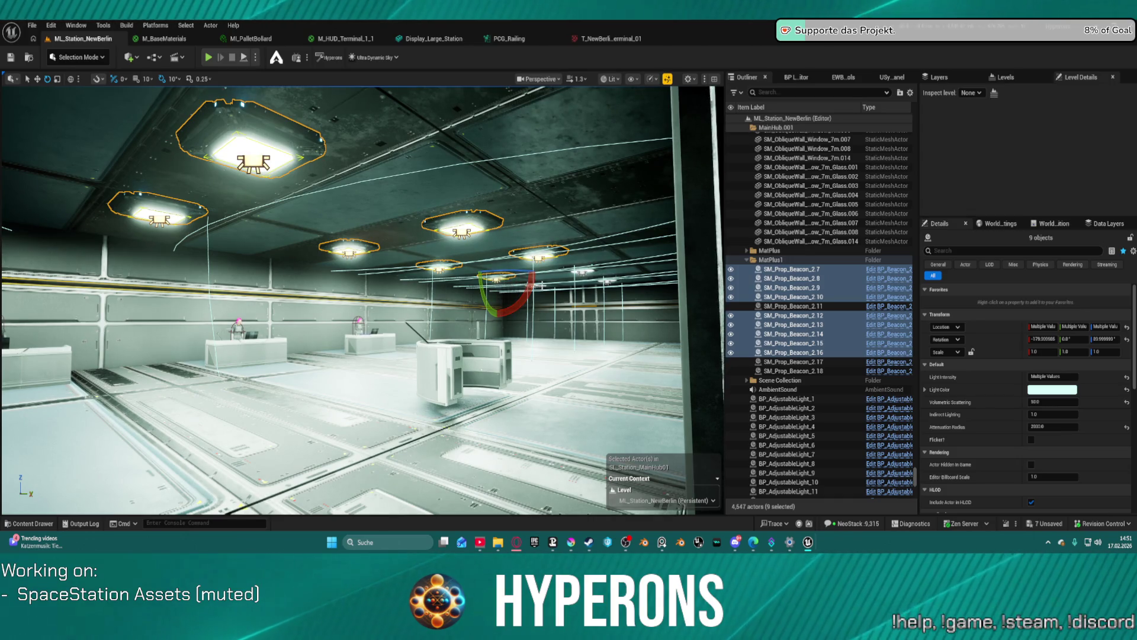
pyautogui.keyDown('ctrl'); pyautogui.click(536, 283); pyautogui.keyUp('ctrl')
pyautogui.keyDown('ctrl'); pyautogui.click(583, 273); pyautogui.keyUp('ctrl')
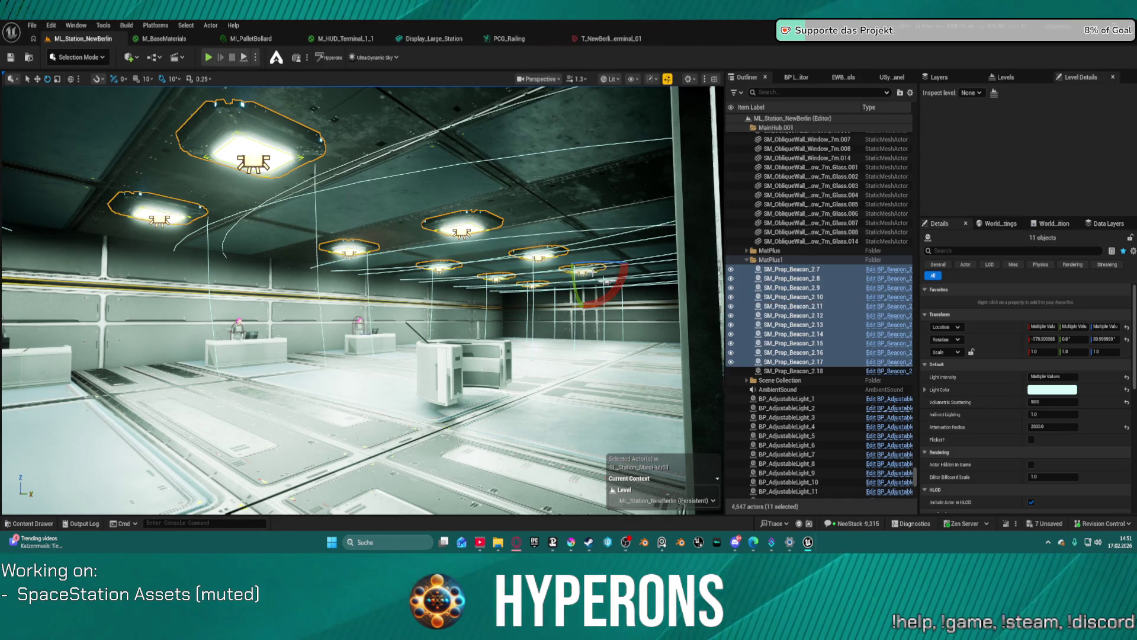
pyautogui.keyDown('ctrl'); pyautogui.click(607, 281); pyautogui.keyUp('ctrl')
pyautogui.press('f')
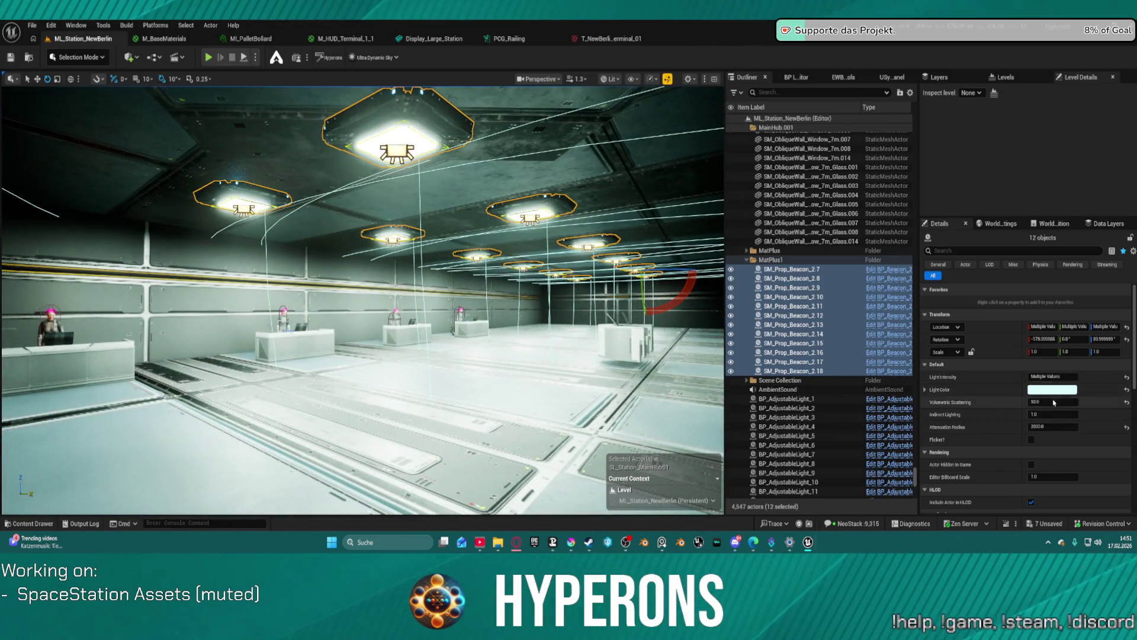
# Step: Try beacon light intensity 300 and attenuation radius 5000, then commit a smaller radius
pyautogui.click(1060, 379)
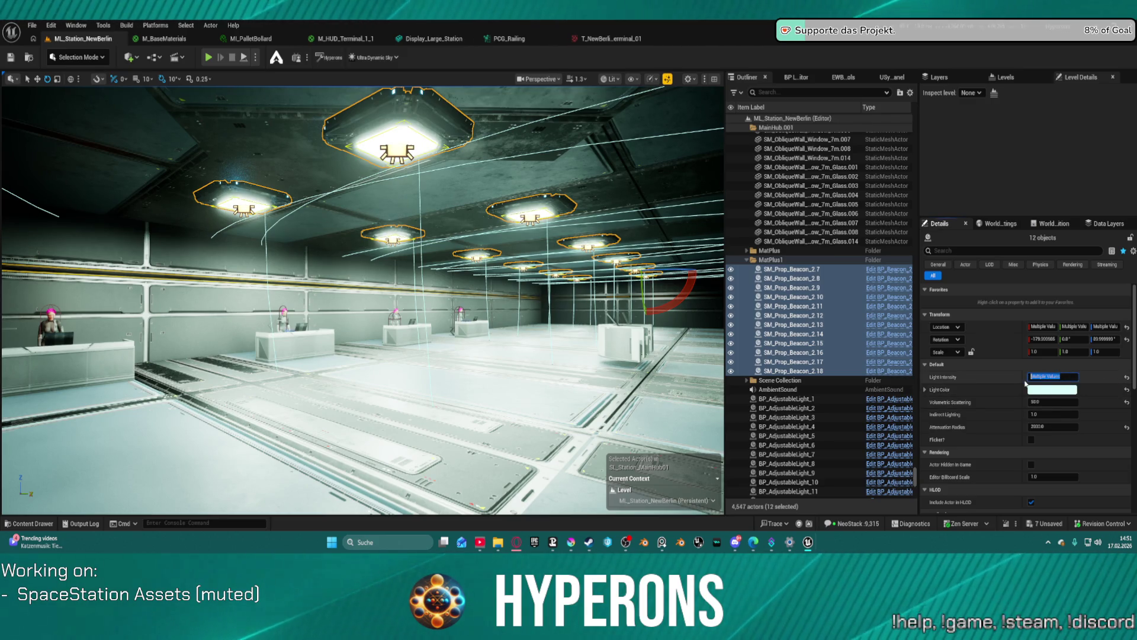
pyautogui.write('5')
pyautogui.press('Return')
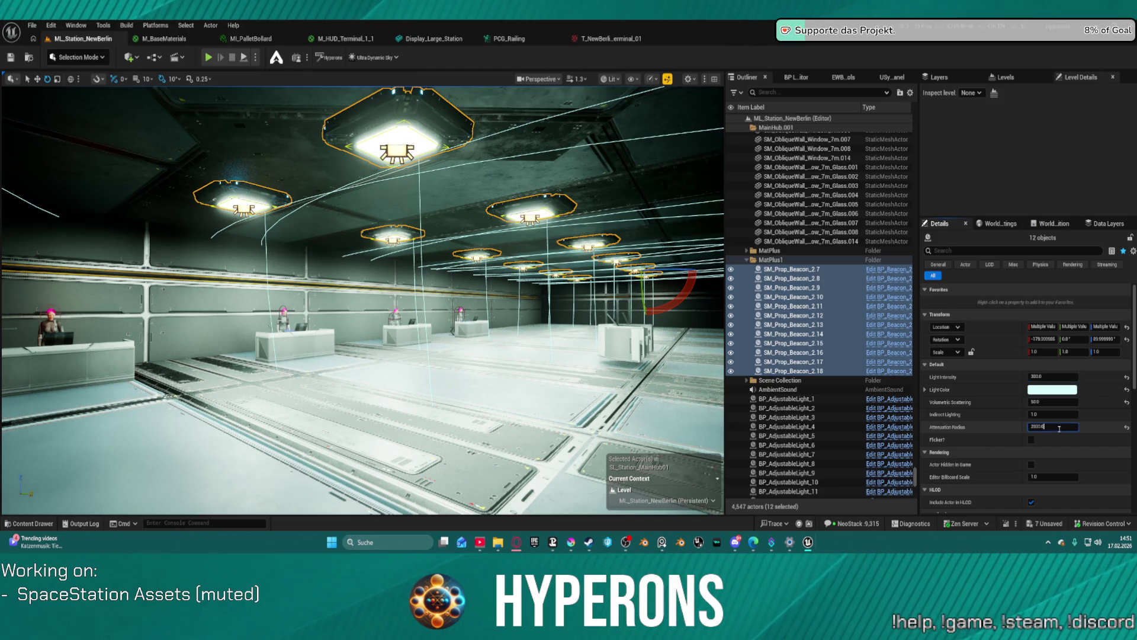
pyautogui.click(1053, 427)
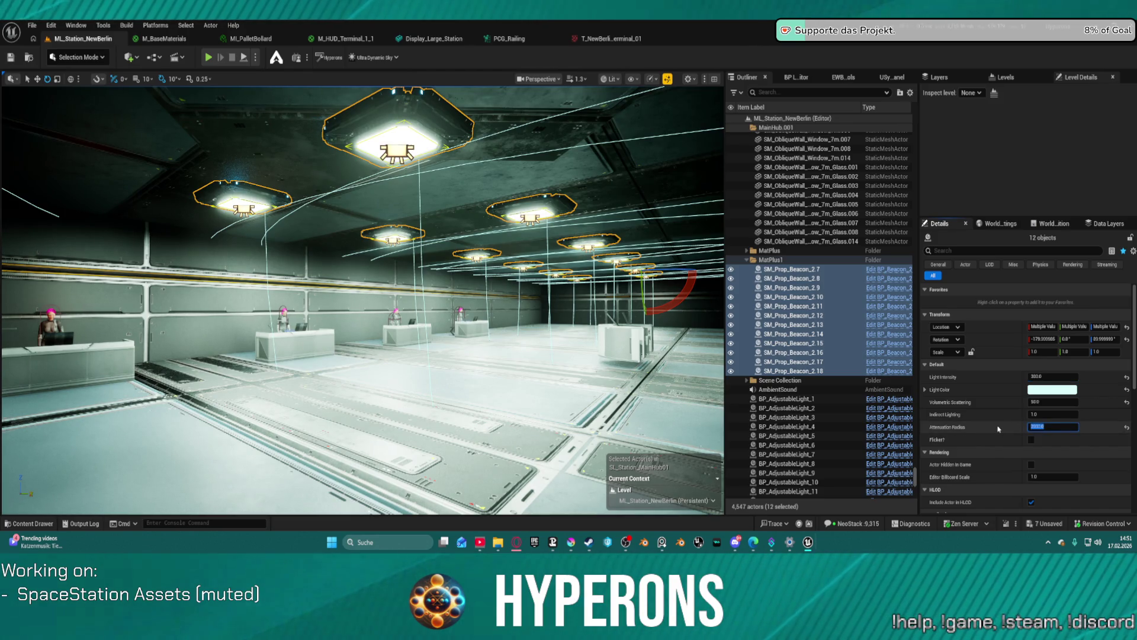
pyautogui.write('5000')
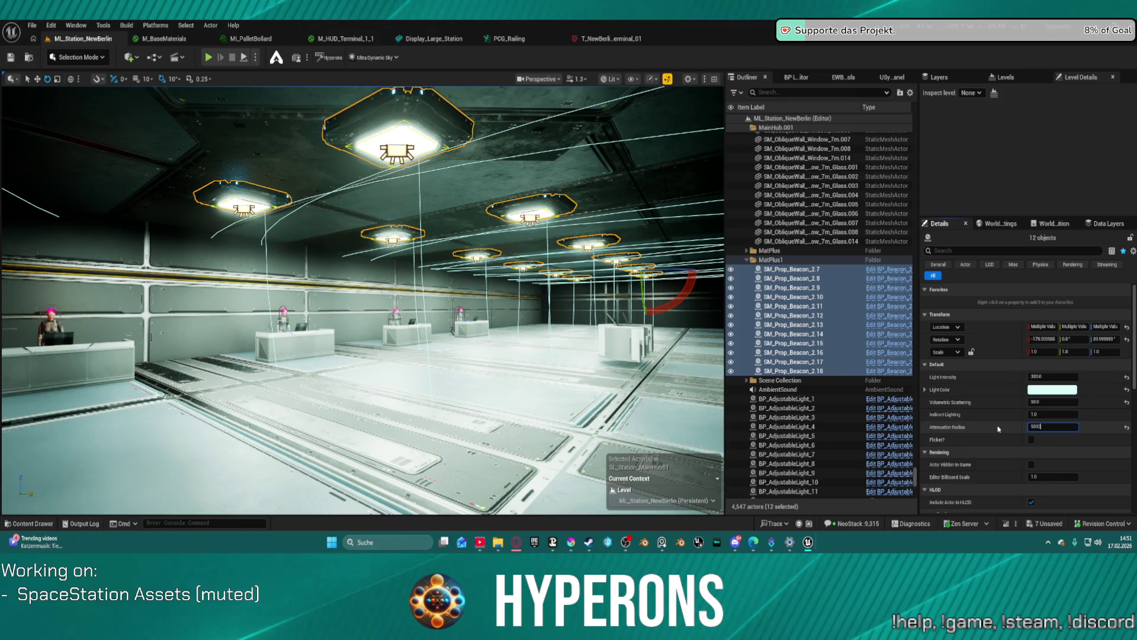
pyautogui.press('Return')
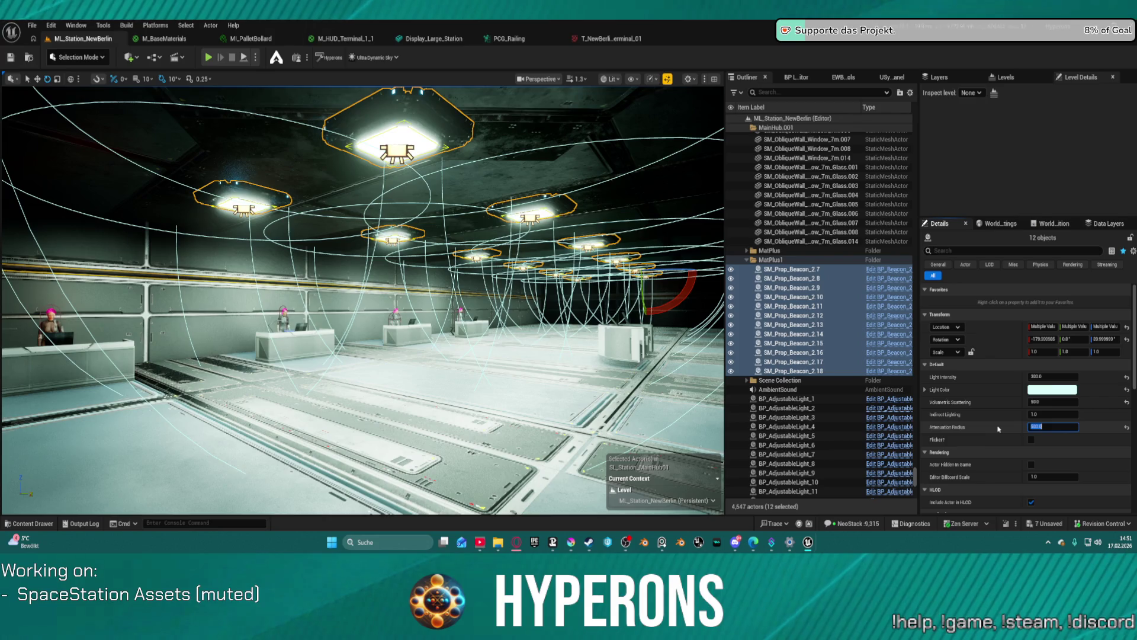
pyautogui.moveTo(361, 296)
pyautogui.mouseDown()
pyautogui.moveTo(308, 320)
pyautogui.moveTo(305, 284)
pyautogui.mouseUp()
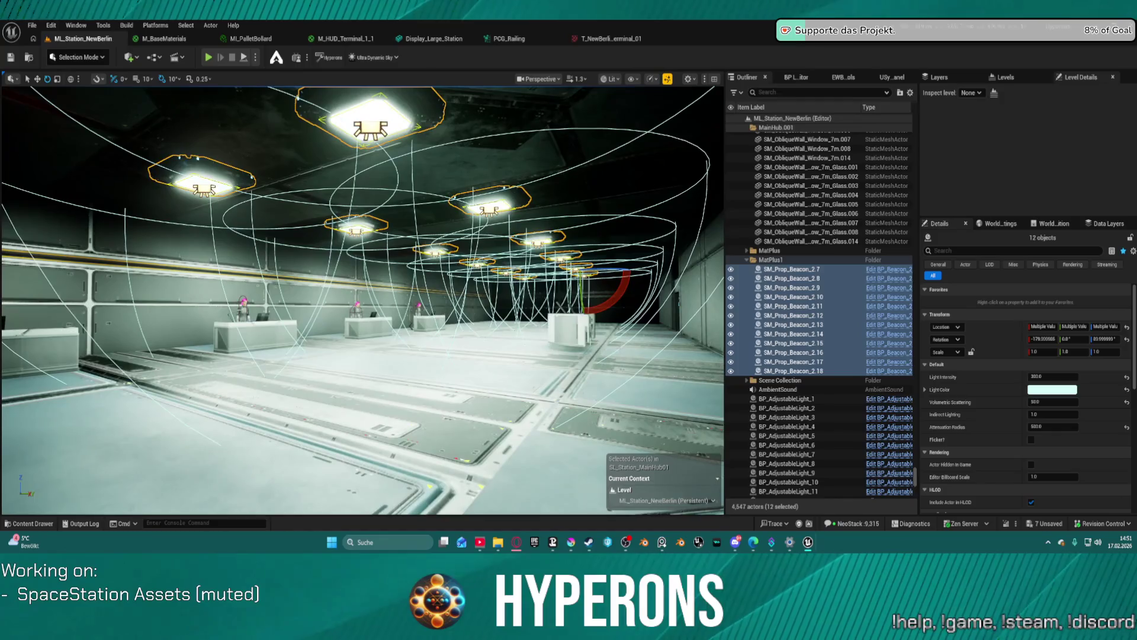
pyautogui.click(1046, 426)
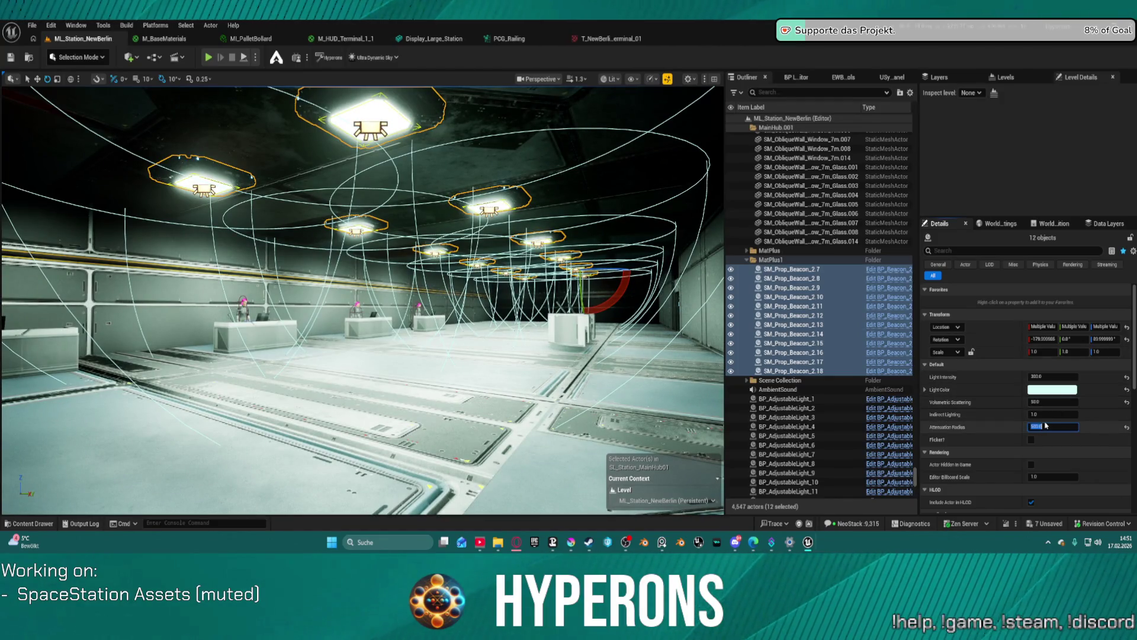
pyautogui.press('Return')
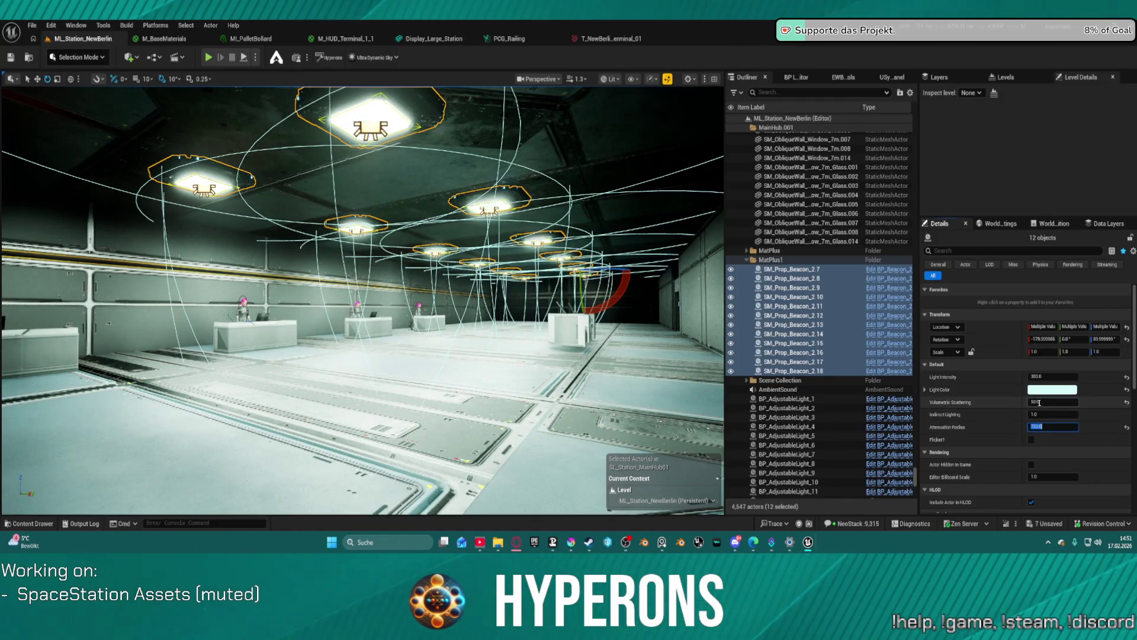
pyautogui.click(1033, 424)
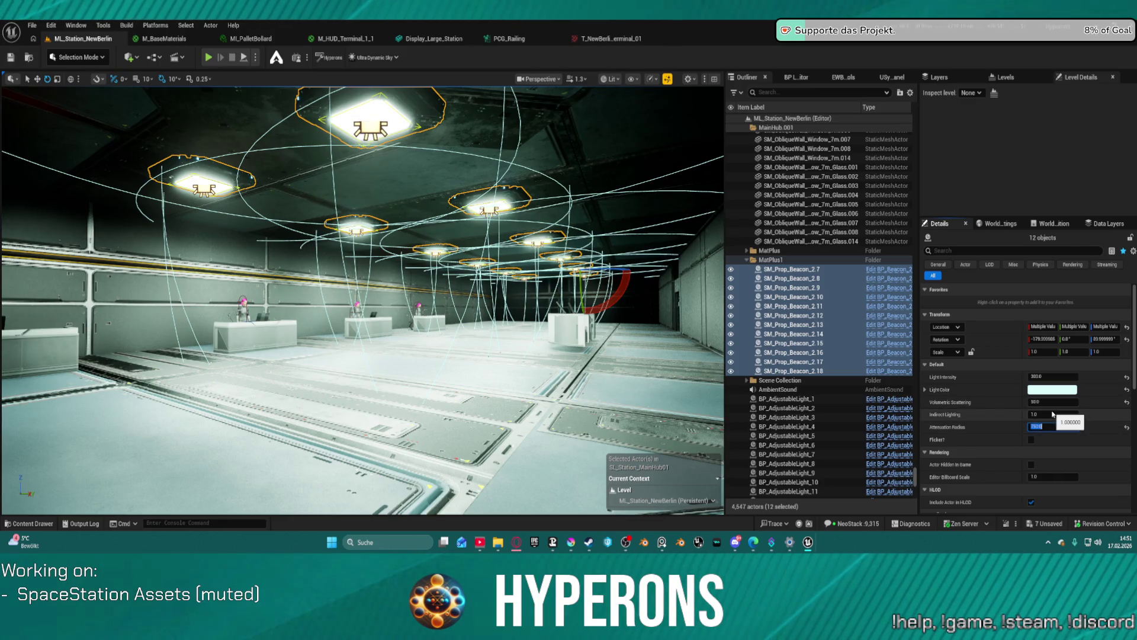
# Step: Set the beacons' indirect lighting to 8 and reset volumetric scattering to its default of 1
pyautogui.click(1053, 414)
pyautogui.write('8')
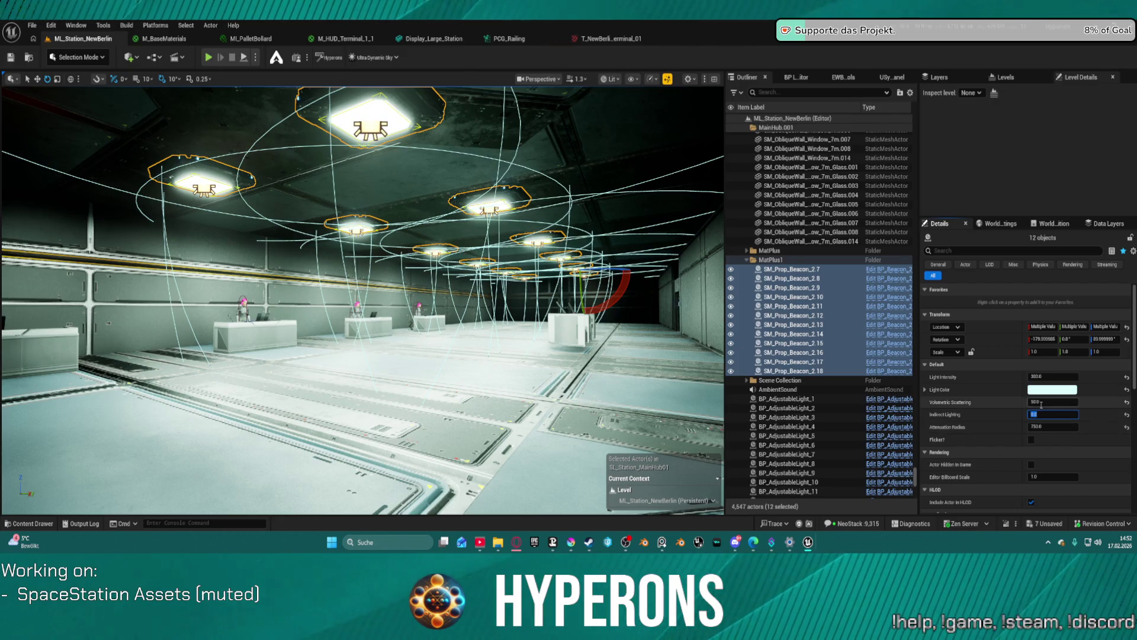
pyautogui.click(1052, 402)
pyautogui.press('Return')
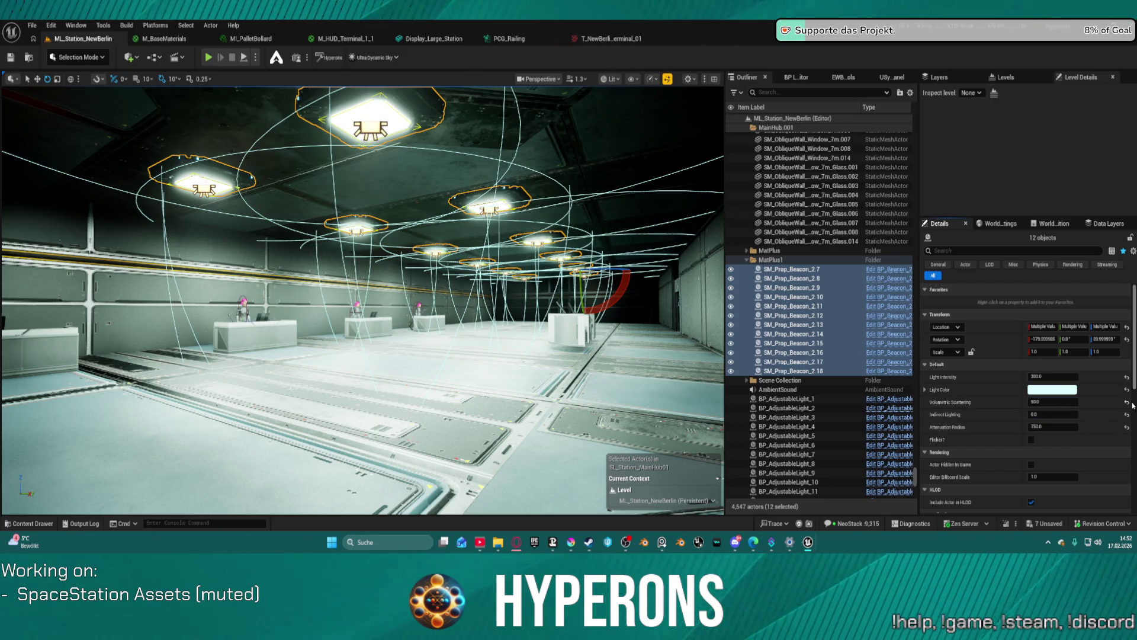
pyautogui.click(1128, 403)
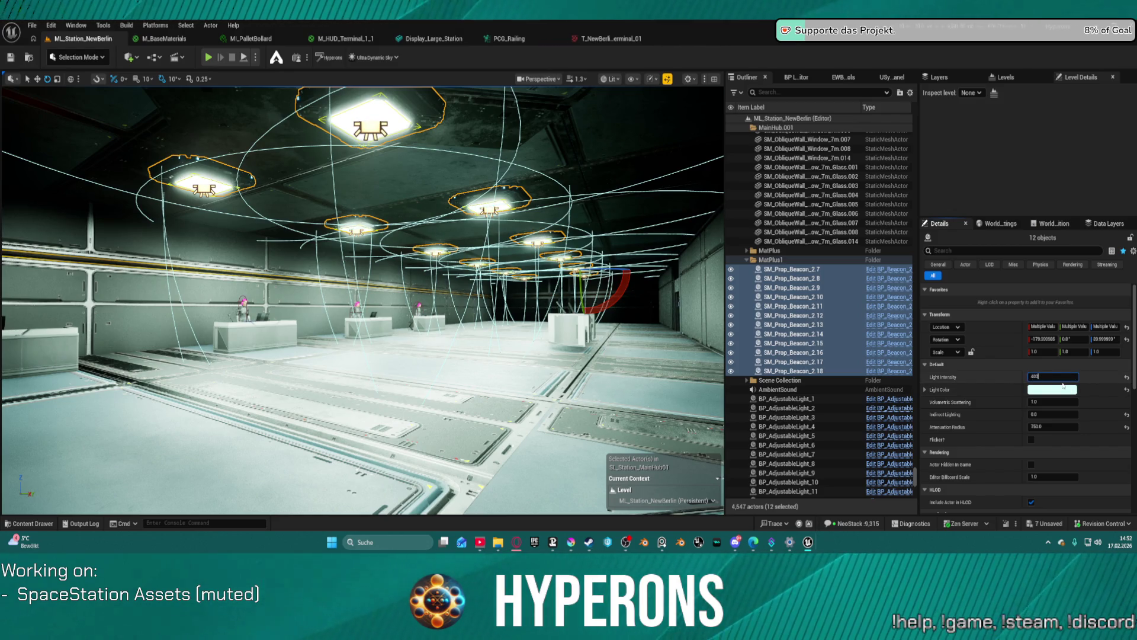
# Step: Bring the beacons' light intensity down to 100 and move the camera forward into the hall
pyautogui.write('0')
pyautogui.press('Return')
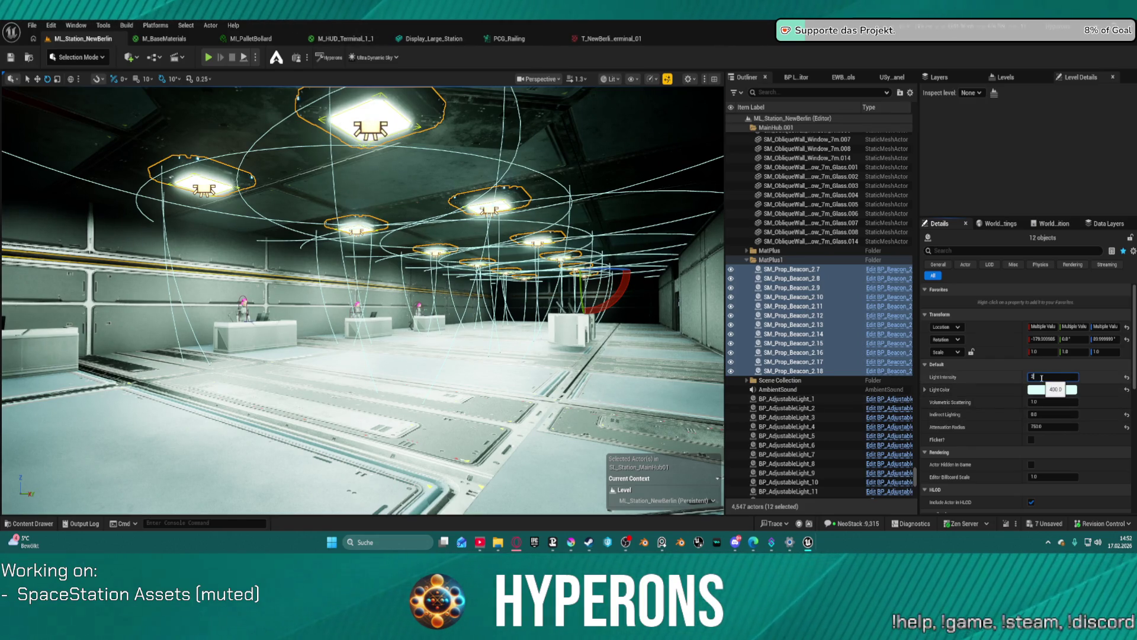
pyautogui.press('Return')
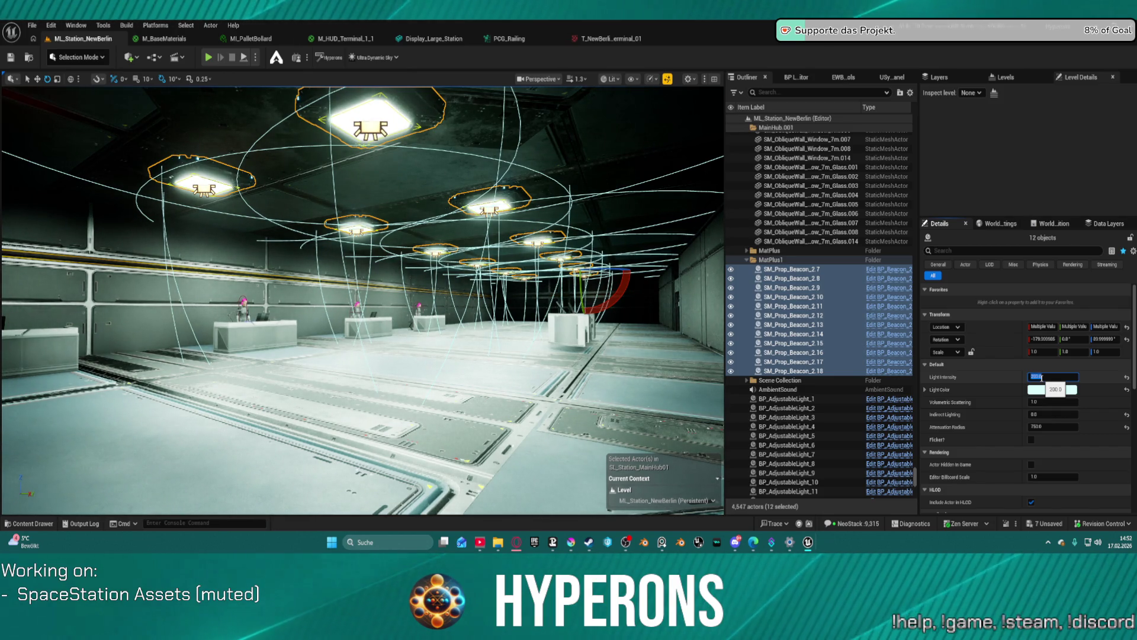
pyautogui.write('100')
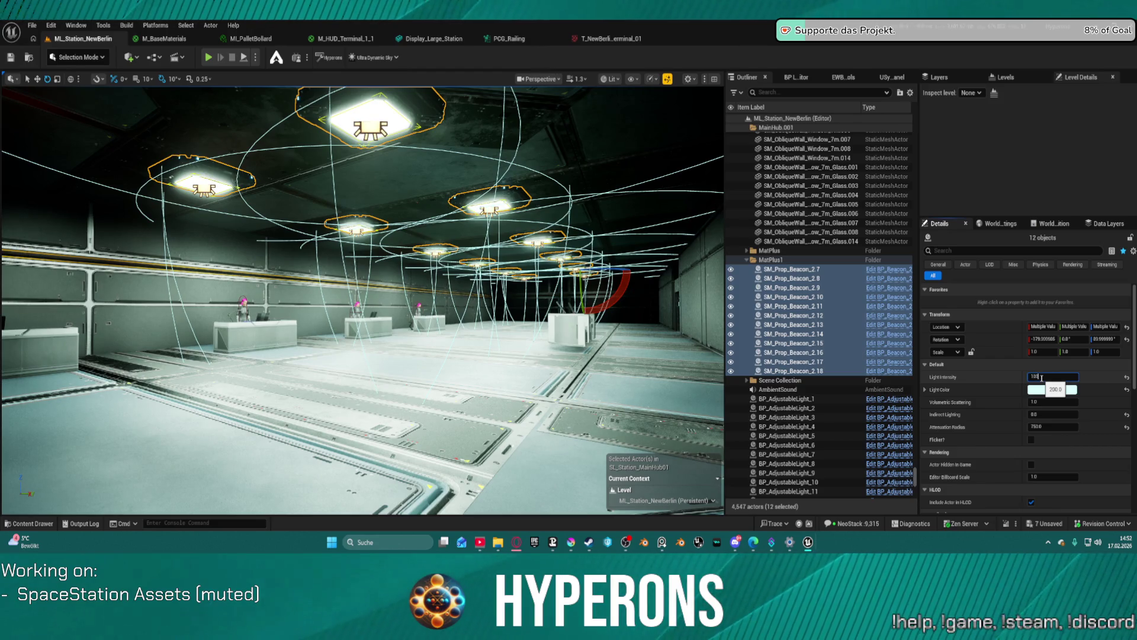
pyautogui.press('Return')
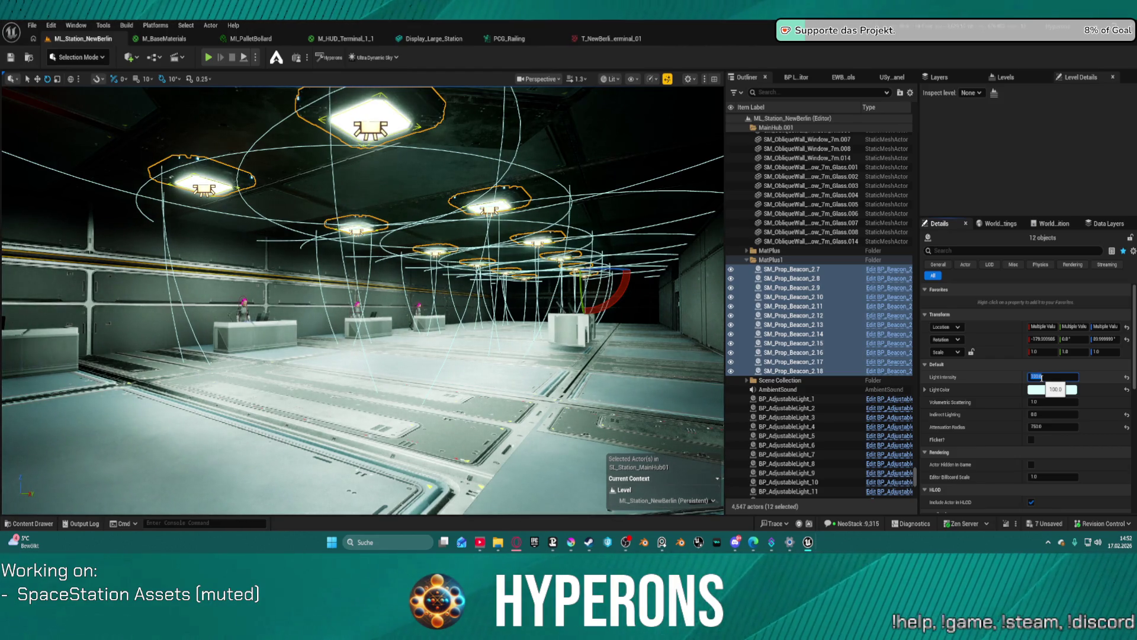
pyautogui.moveTo(355, 385)
pyautogui.mouseDown()
pyautogui.moveTo(320, 326)
pyautogui.moveTo(334, 394)
pyautogui.mouseUp()
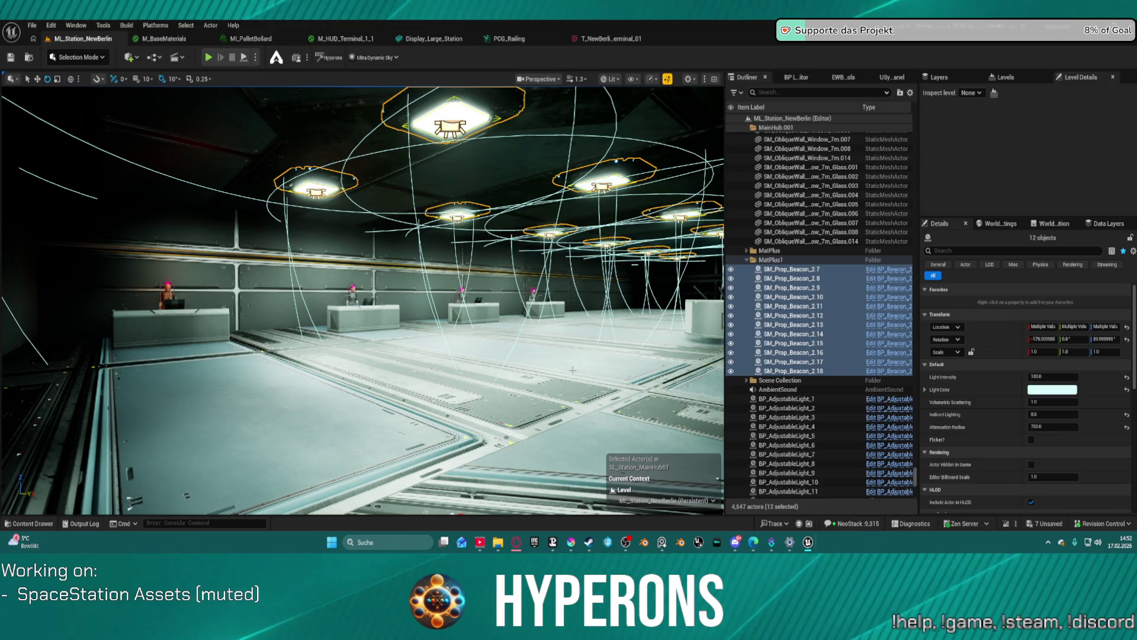
# Step: Capture an overlay-free screenshot of the lit hall in game view (G), then restore overlays
pyautogui.press('g')
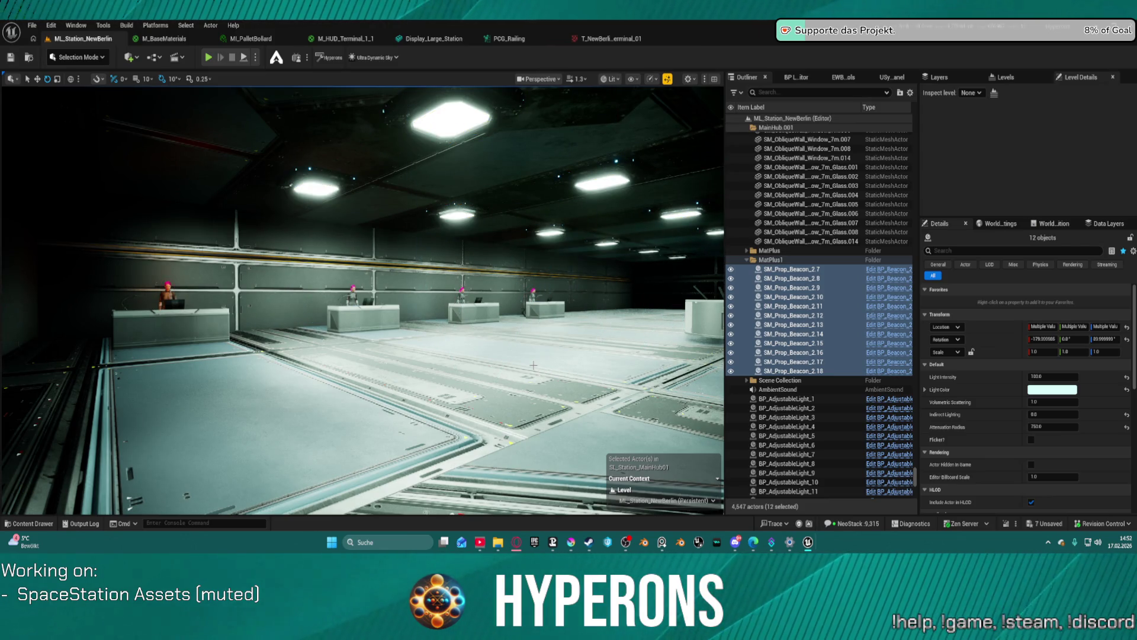
pyautogui.press('super+shift+s')
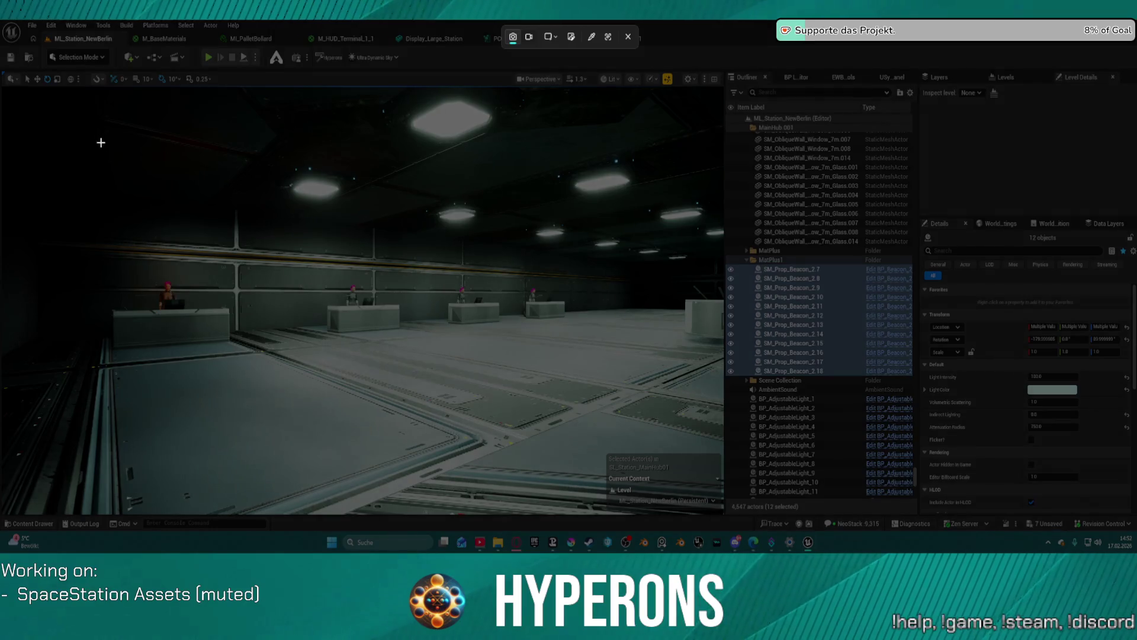
pyautogui.moveTo(82, 100)
pyautogui.mouseDown()
pyautogui.moveTo(655, 432)
pyautogui.moveTo(718, 432)
pyautogui.mouseUp()
pyautogui.moveTo(497, 542)
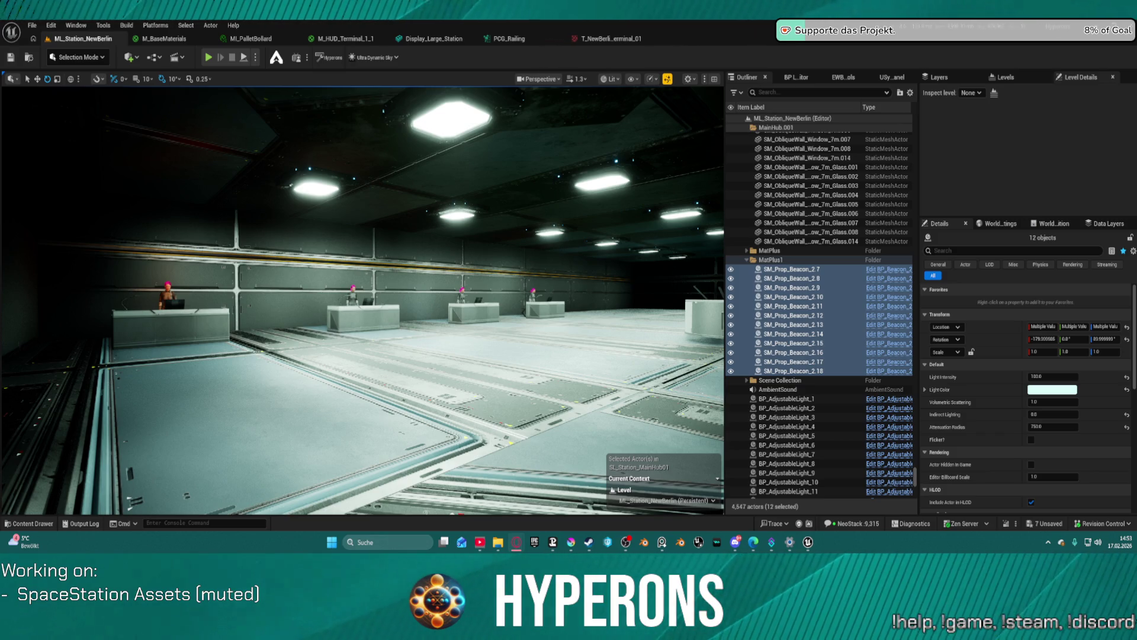
pyautogui.press('g')
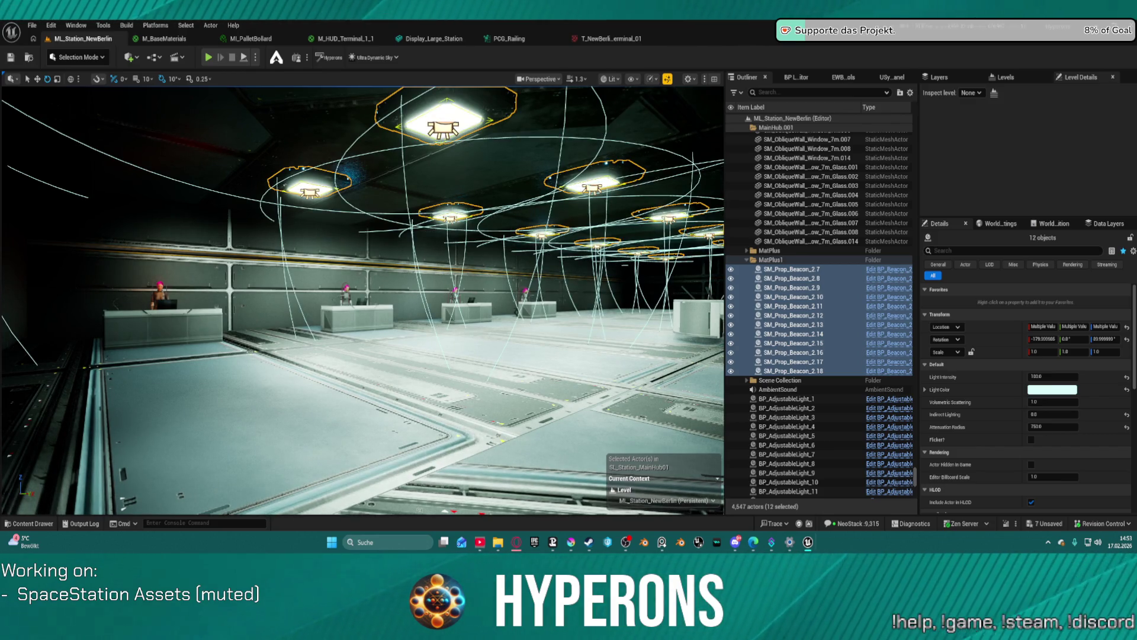
pyautogui.hotkey('alt', 'Tab')
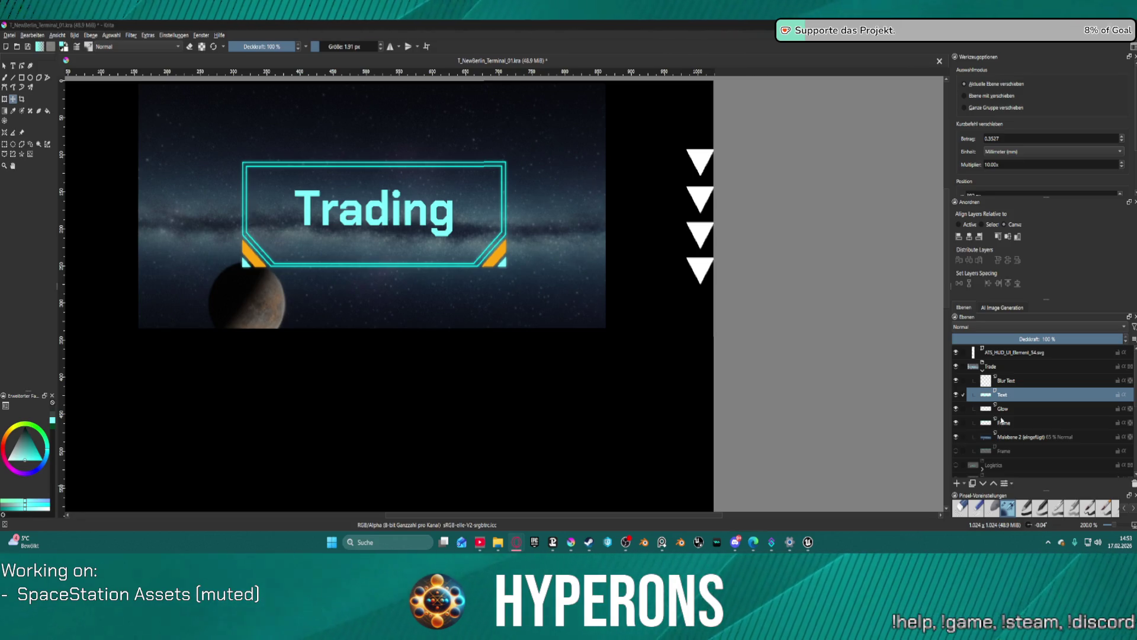
# Step: Delete the Trade group's Blur Text layer and duplicate the Text layer with Ctrl+J
pyautogui.click(1013, 381)
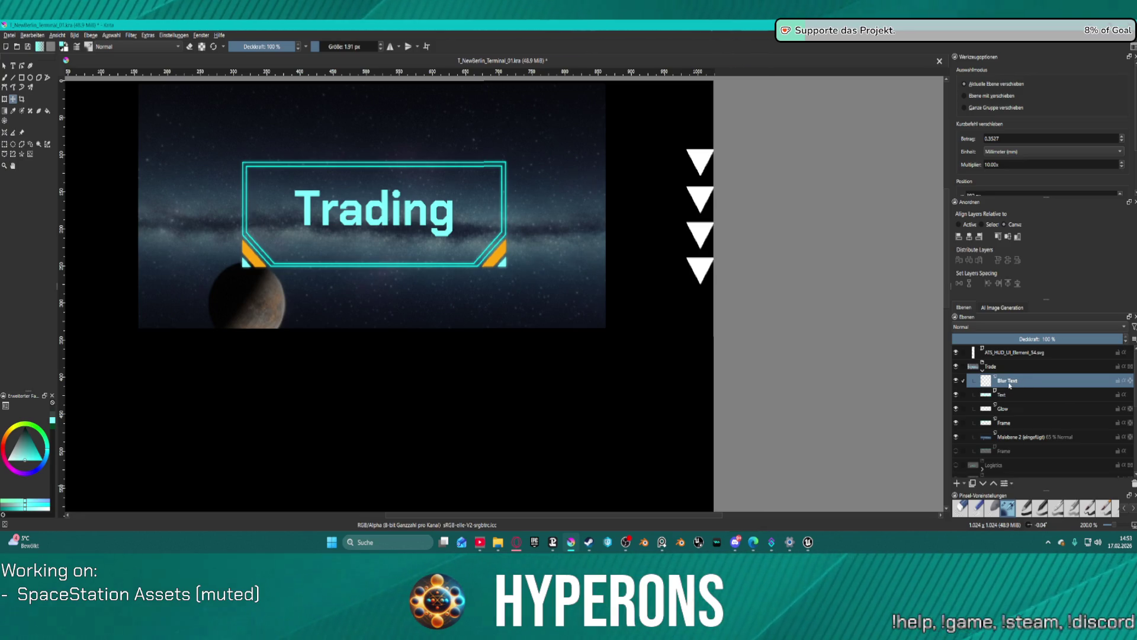
pyautogui.click(1134, 484)
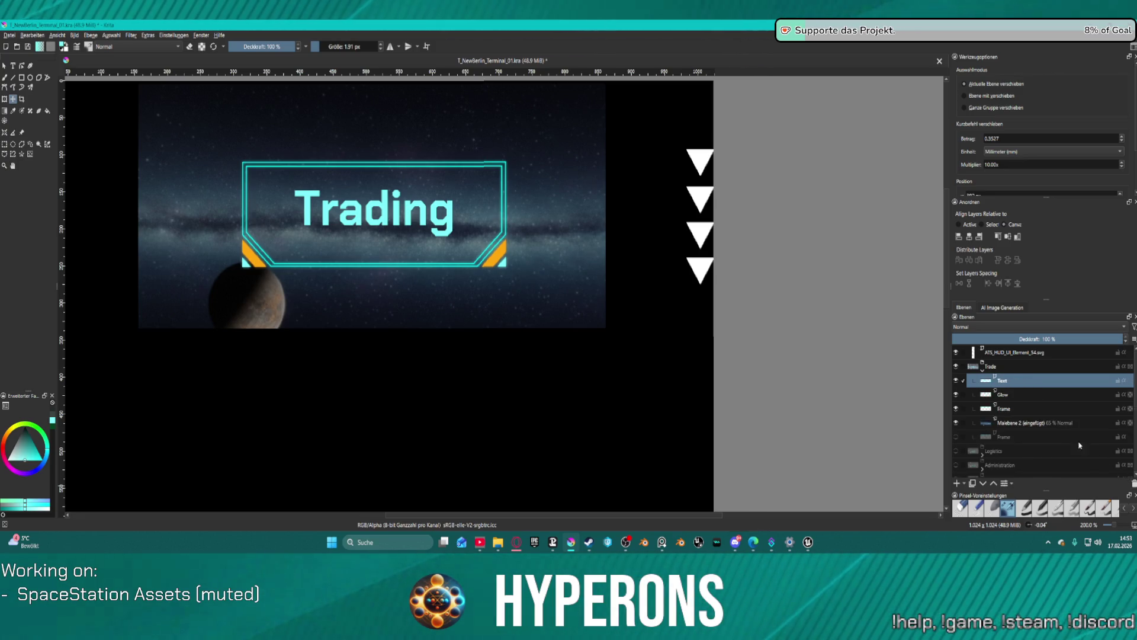
pyautogui.hotkey('ctrl', 'j')
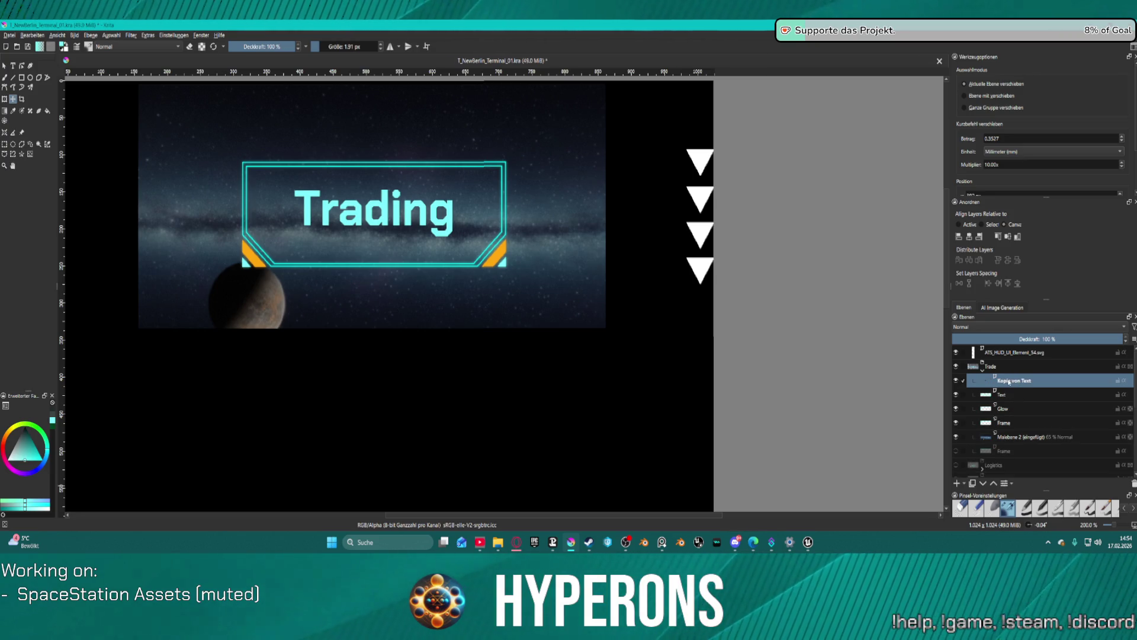
# Step: Convert the Kopie von Text layer into a paint layer
pyautogui.rightClick(1010, 382)
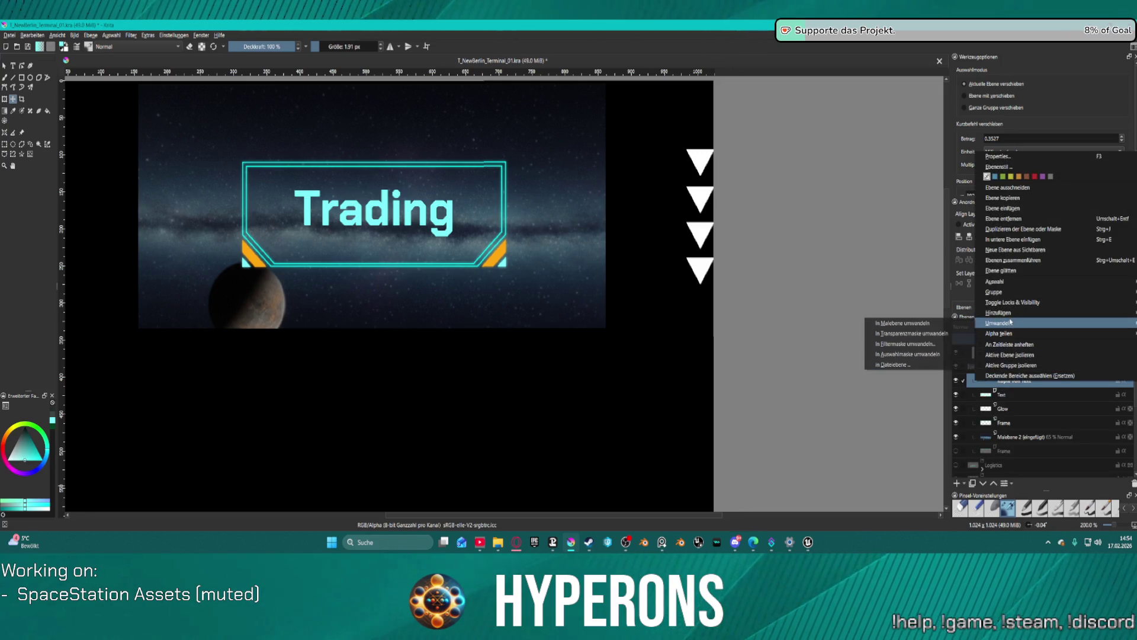
pyautogui.moveTo(1001, 323)
pyautogui.click(929, 324)
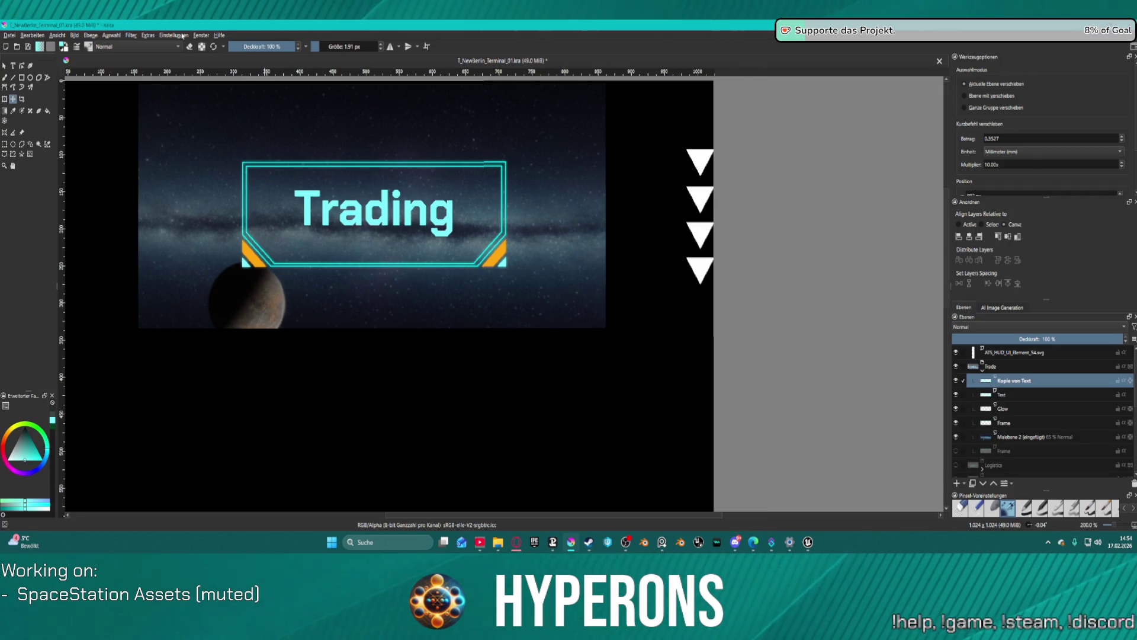
# Step: Apply the Weichzeichnen blur filter at radius 5 to the text copy for a soft glow
pyautogui.click(132, 36)
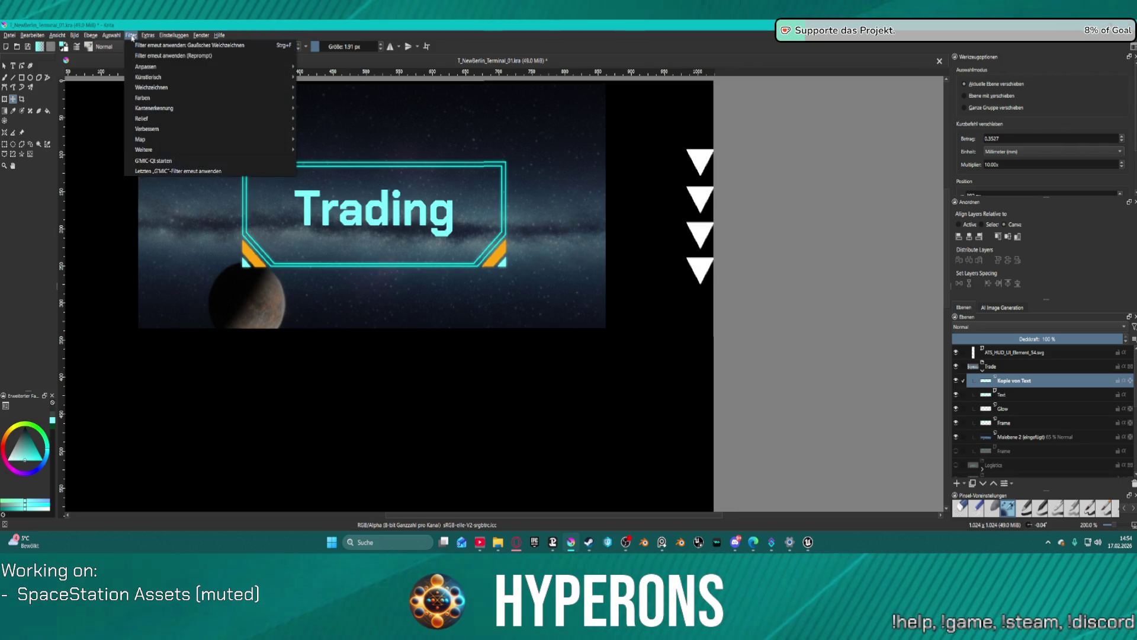
pyautogui.moveTo(273, 89)
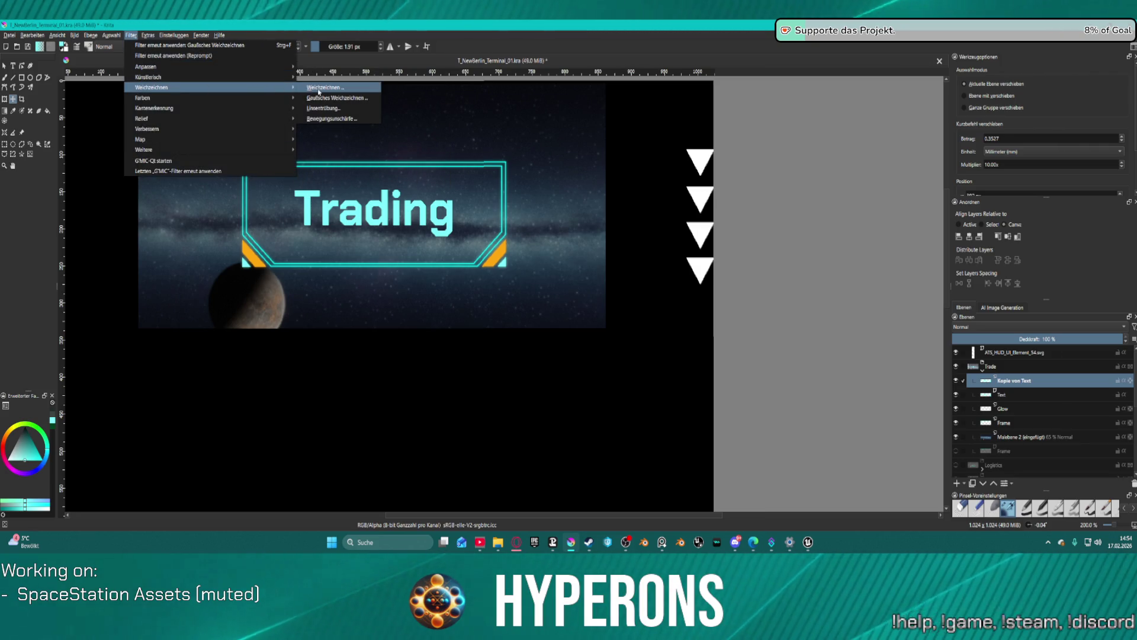
pyautogui.click(326, 88)
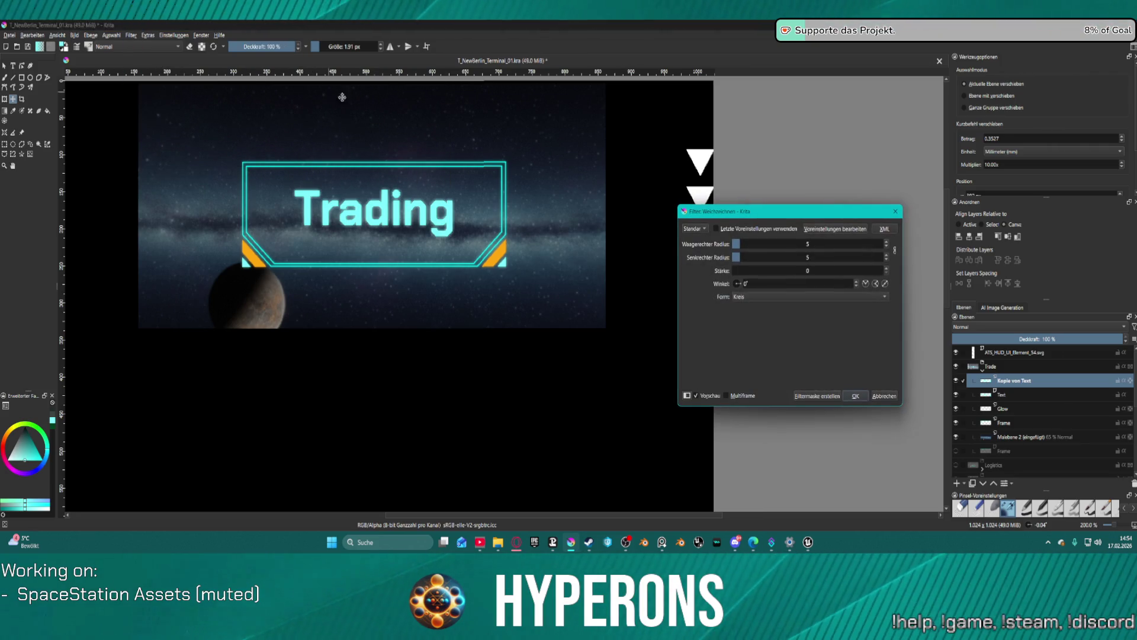
pyautogui.click(848, 397)
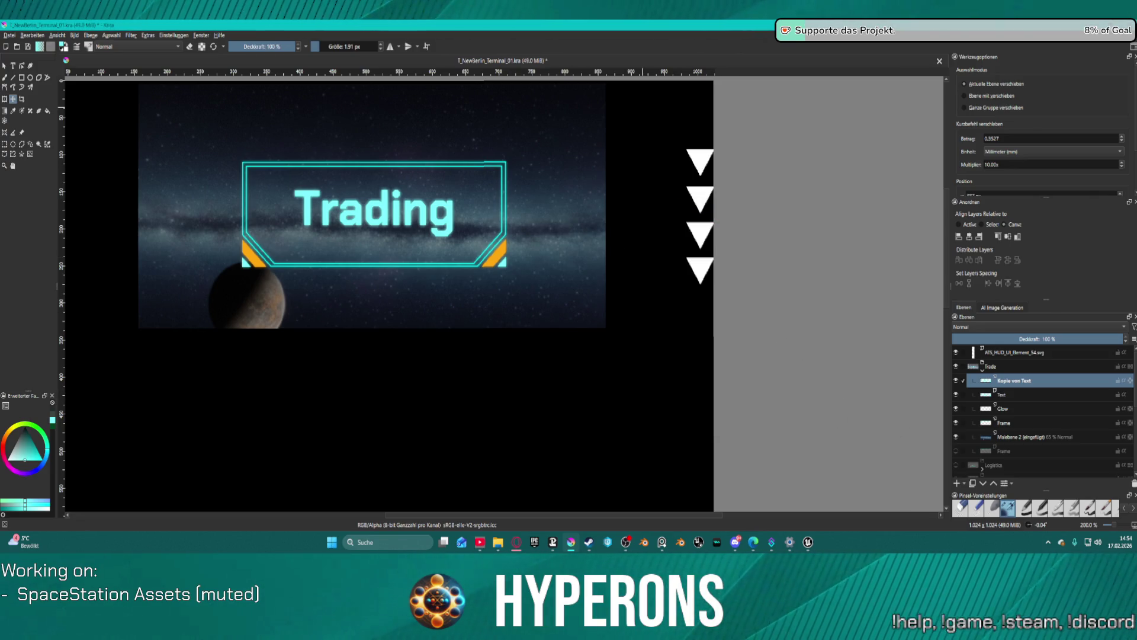
pyautogui.scroll(-5, 1026, 397)
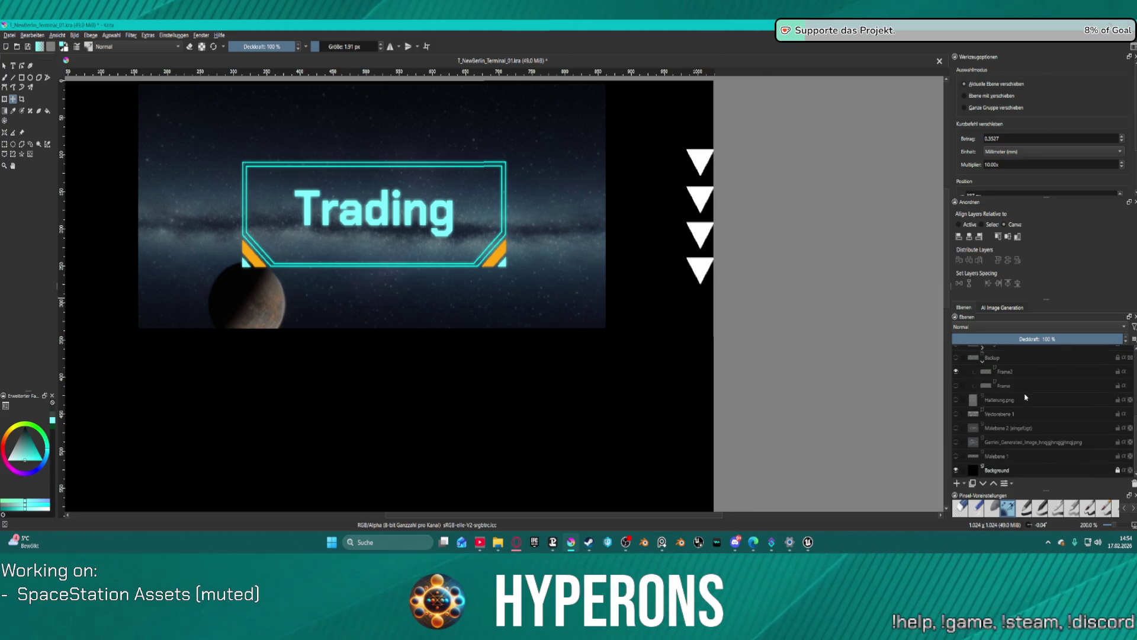
pyautogui.scroll(2, 1001, 401)
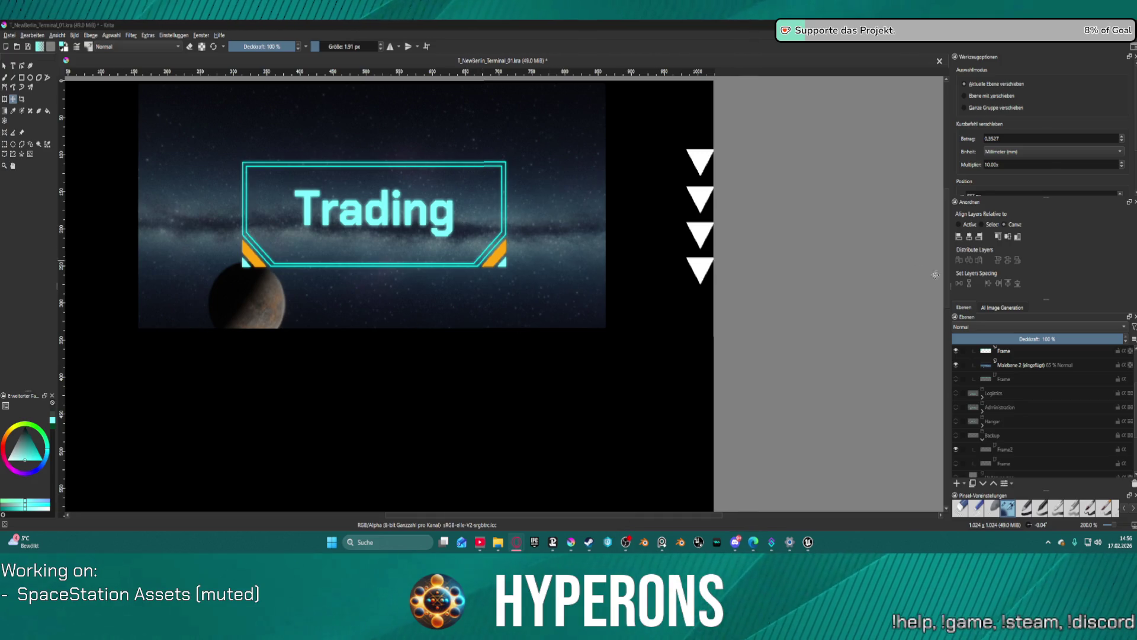
# Step: Paste the station hall screenshot as a layer, position it, and lower its opacity to 51%
pyautogui.click(1015, 366)
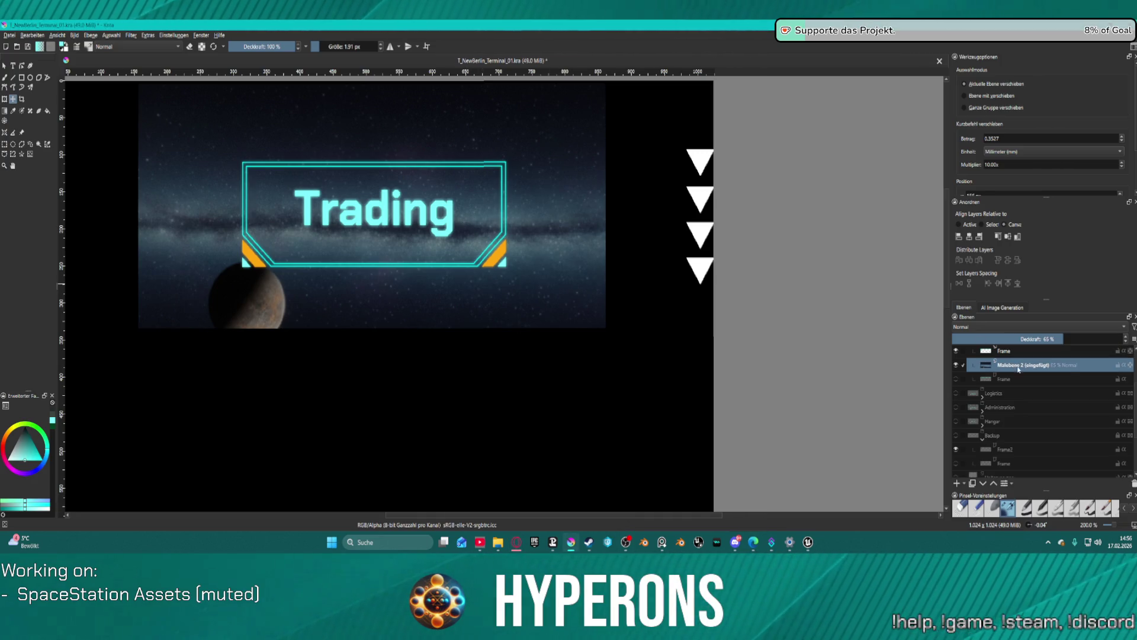
pyautogui.hotkey('ctrl', 'v')
pyautogui.scroll(-3, 619, 400)
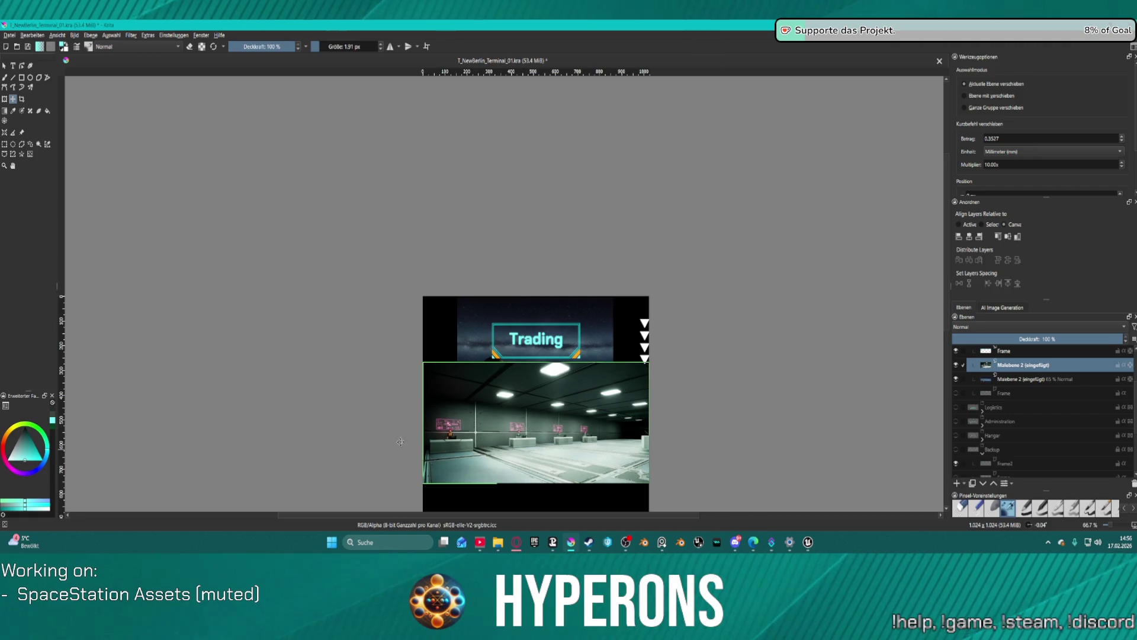
pyautogui.click(5, 145)
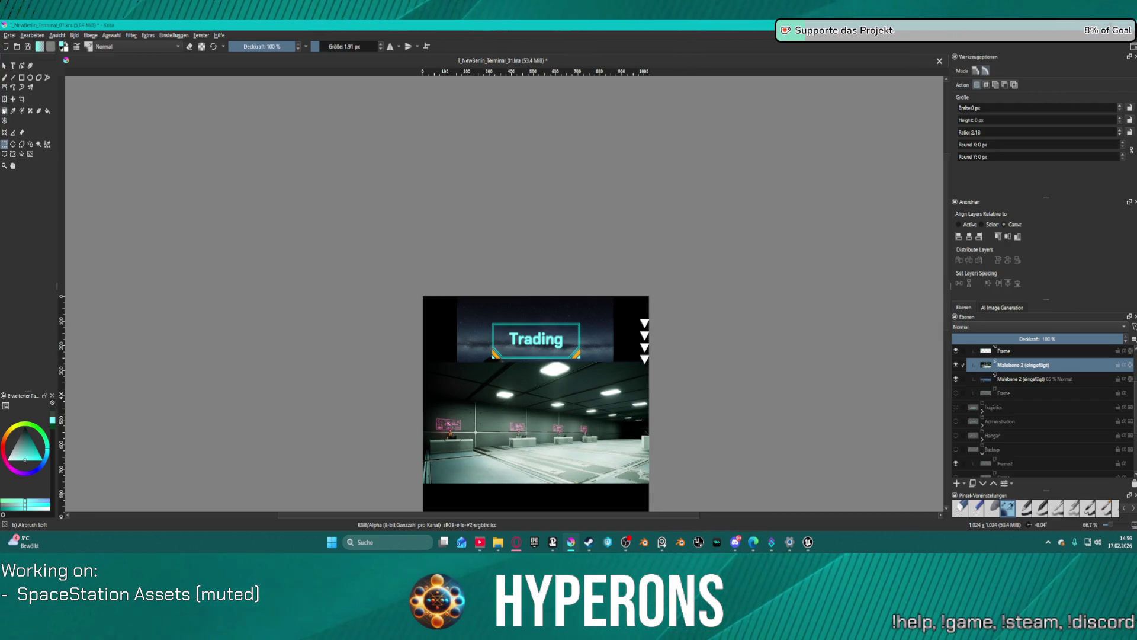
pyautogui.click(13, 99)
pyautogui.moveTo(567, 410)
pyautogui.mouseDown()
pyautogui.moveTo(548, 302)
pyautogui.moveTo(555, 361)
pyautogui.mouseUp()
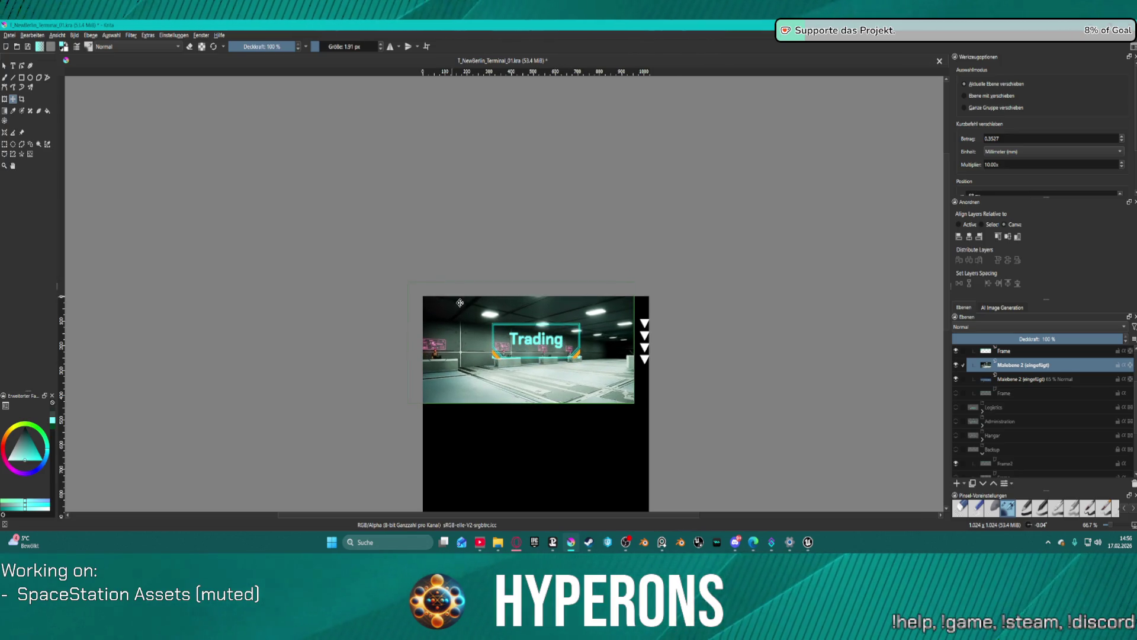
pyautogui.moveTo(576, 386); pyautogui.dragTo(580, 399)
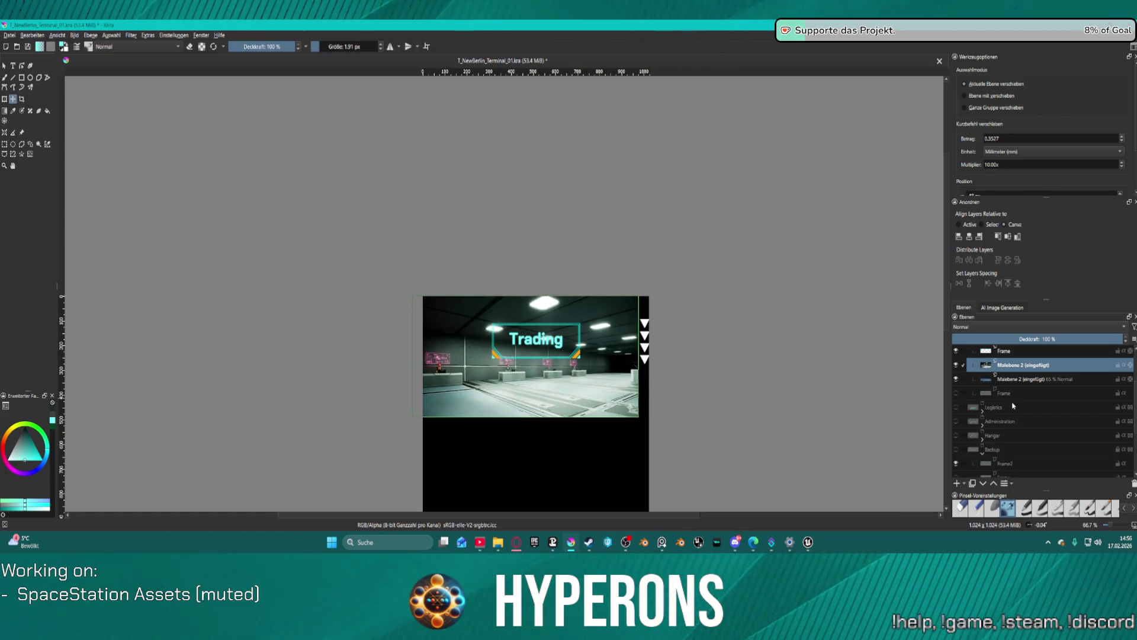
pyautogui.moveTo(1097, 338); pyautogui.dragTo(1039, 335)
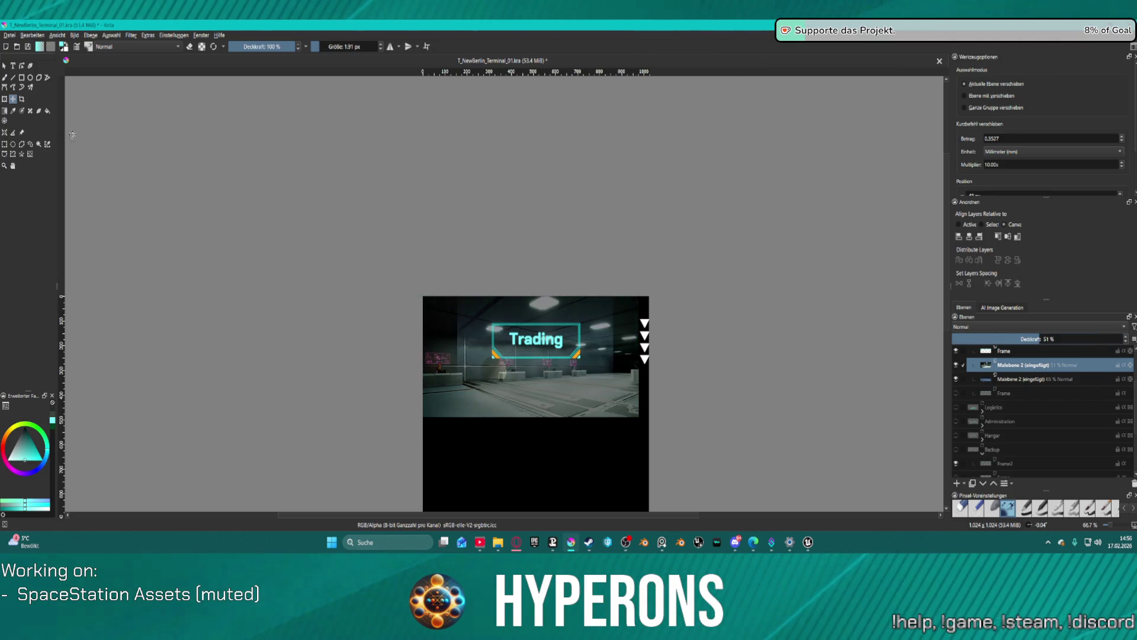
# Step: Clear a rectangle around the Trading label from the hall layer
pyautogui.click(4, 144)
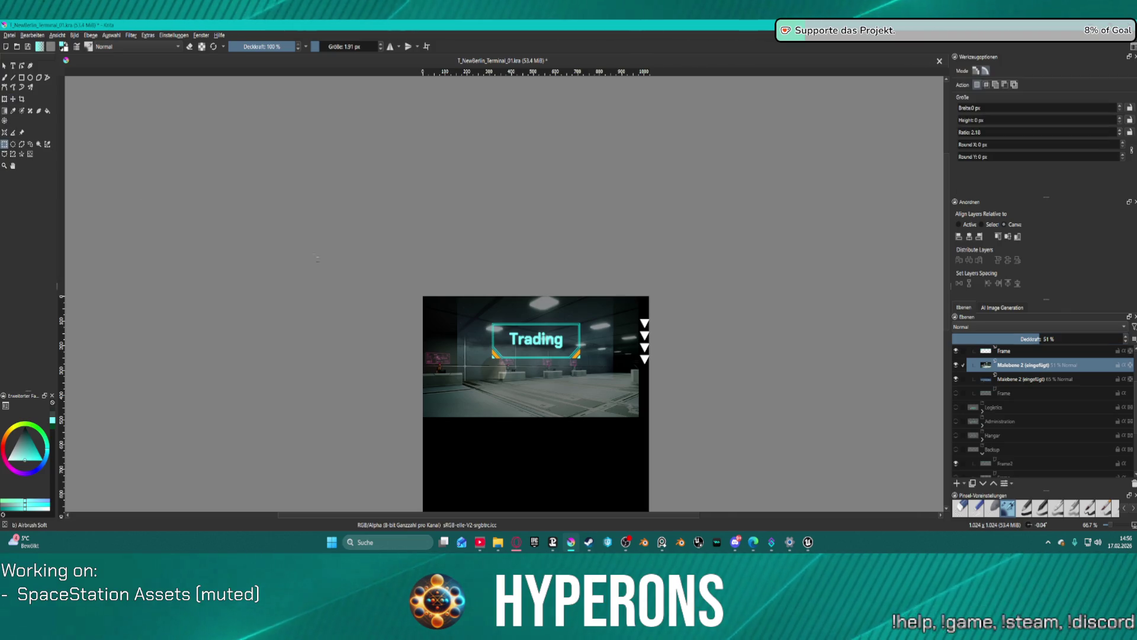
pyautogui.scroll(2, 473, 329)
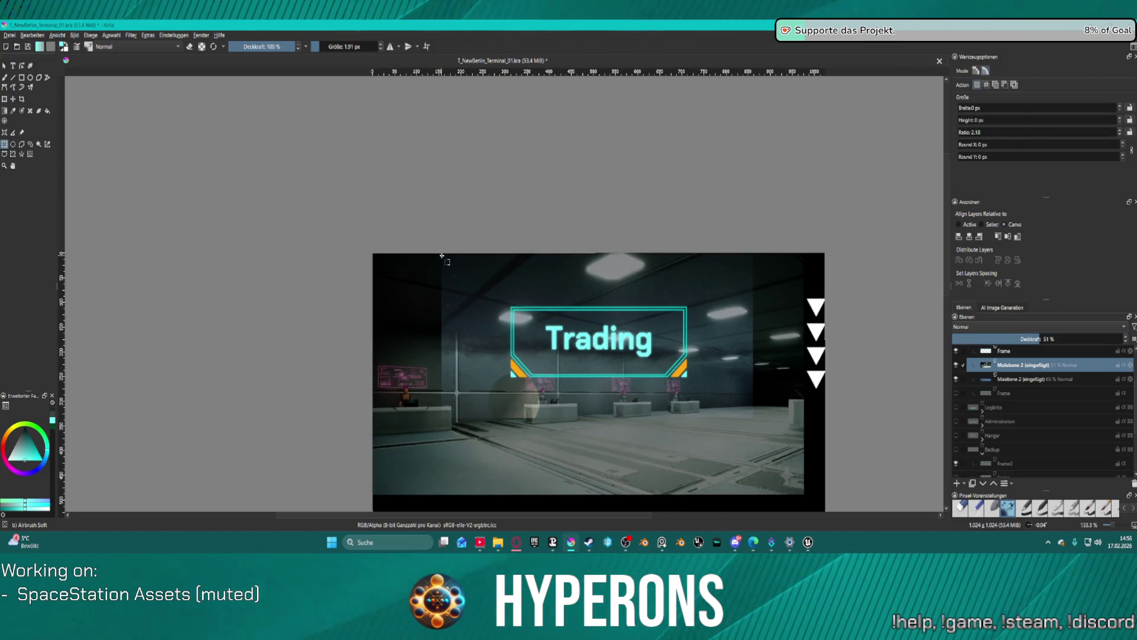
pyautogui.moveTo(442, 255)
pyautogui.mouseDown()
pyautogui.moveTo(463, 312)
pyautogui.moveTo(663, 409)
pyautogui.moveTo(774, 412)
pyautogui.moveTo(755, 418)
pyautogui.mouseUp()
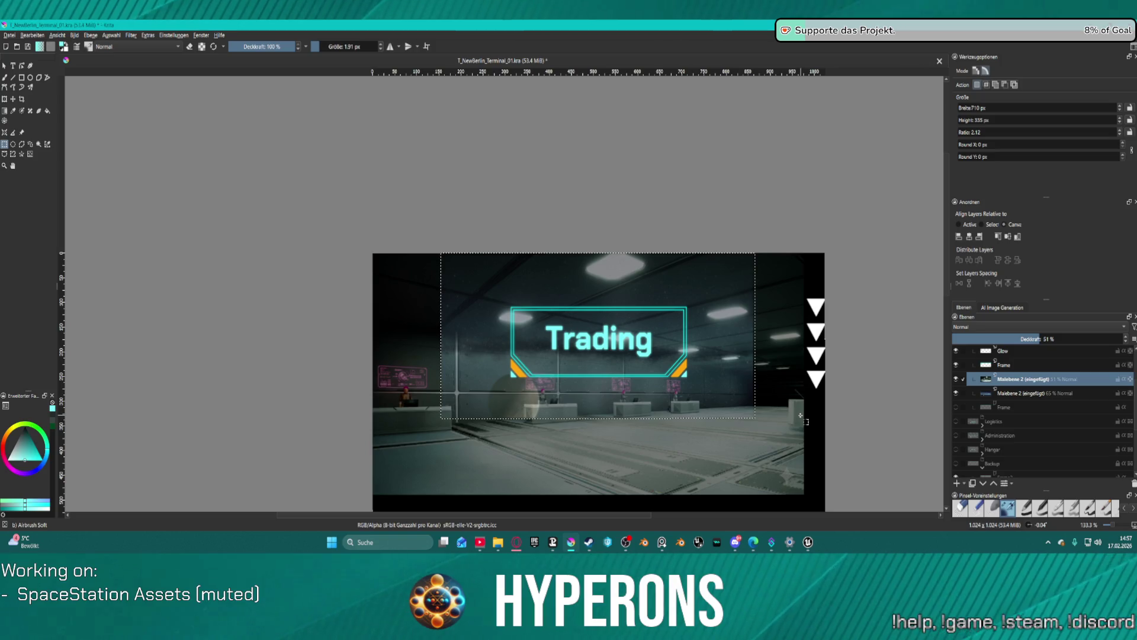
pyautogui.press('Delete')
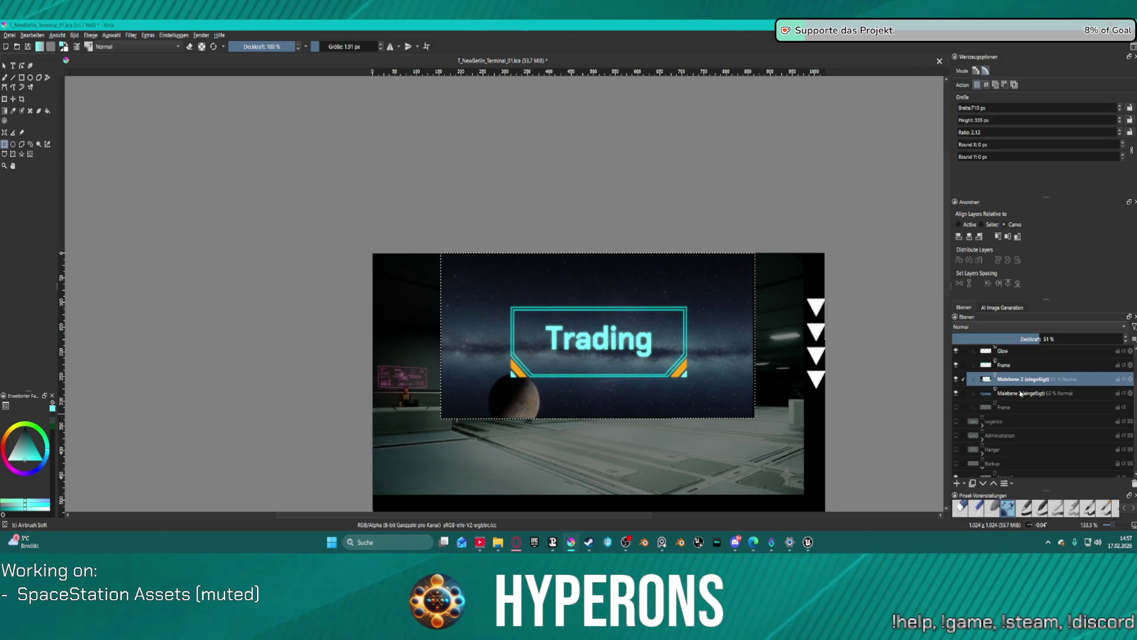
# Step: Delete the extra pasted hall layer, hide the 65% copy, and brighten the remaining layer's opacity slightly
pyautogui.click(1021, 394)
pyautogui.click(1021, 382)
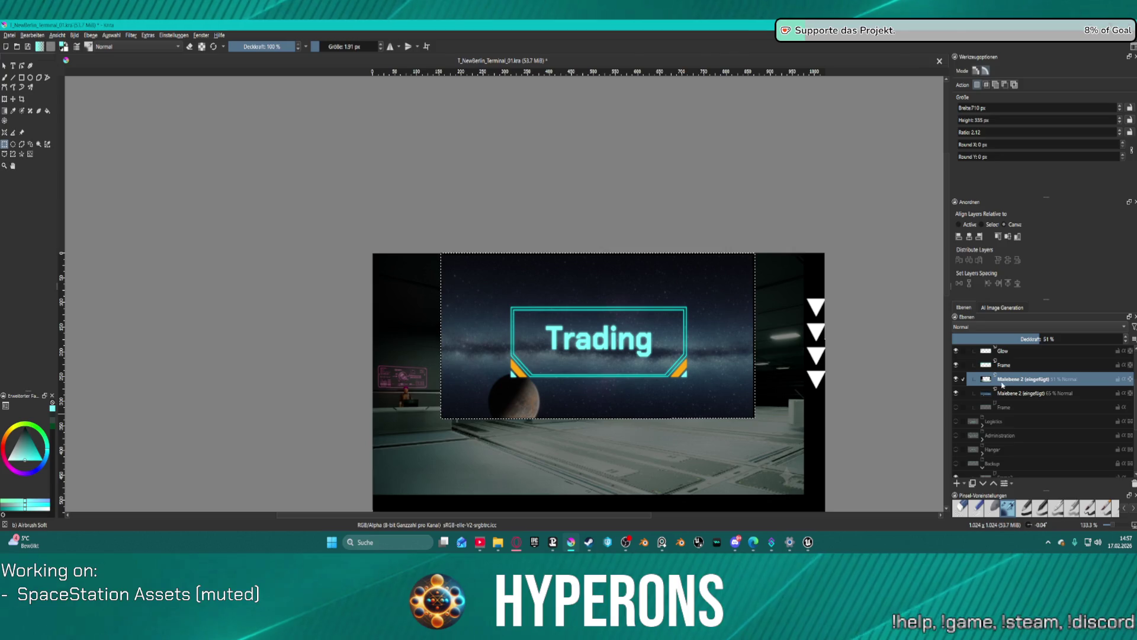
pyautogui.hotkey('ctrl', 'v')
pyautogui.click(1018, 379)
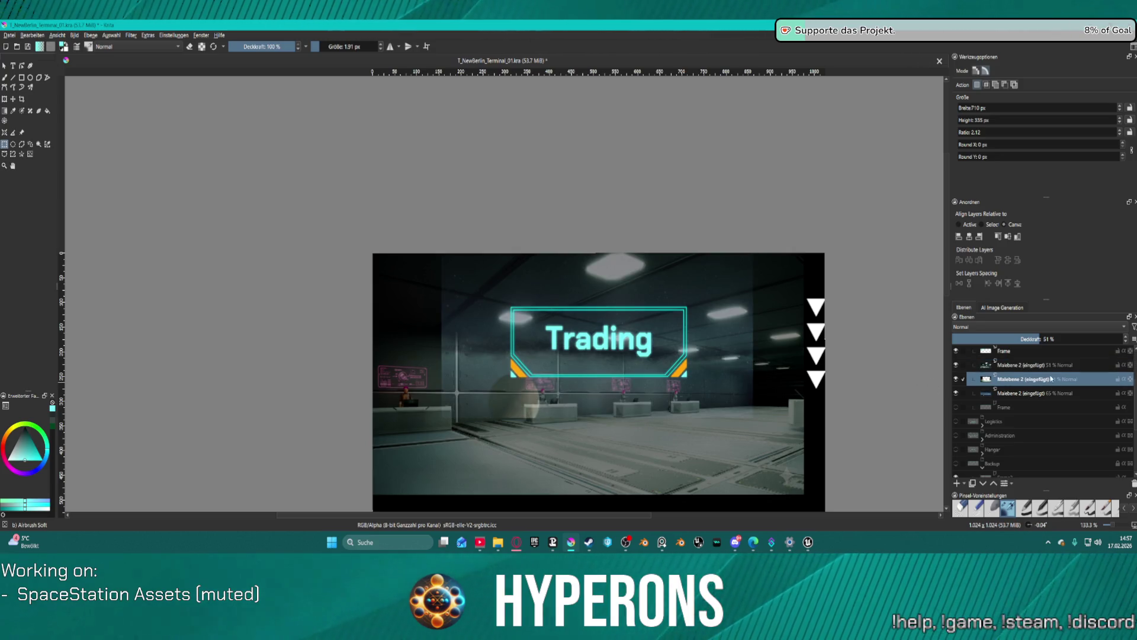
pyautogui.click(1133, 485)
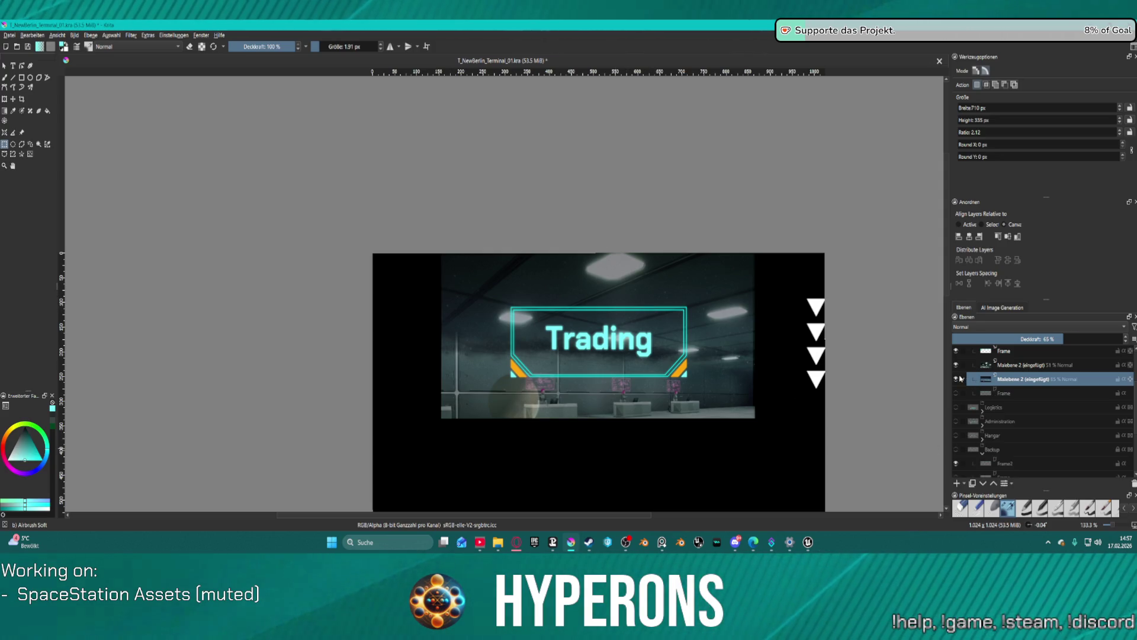
pyautogui.click(956, 380)
pyautogui.click(1019, 365)
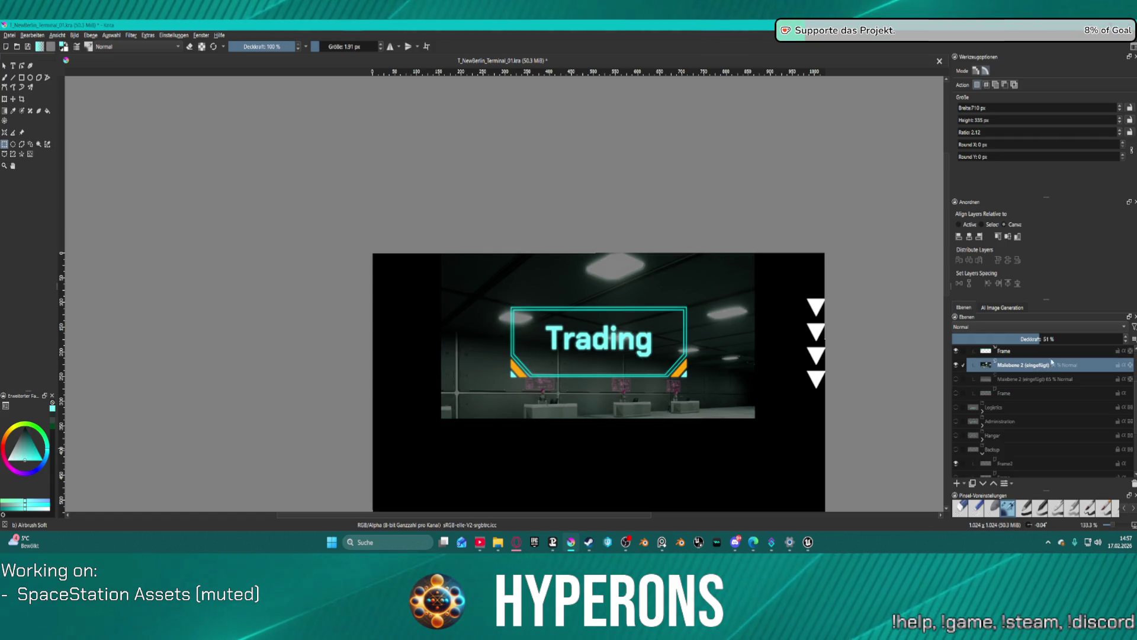
pyautogui.moveTo(1043, 338); pyautogui.dragTo(1057, 335)
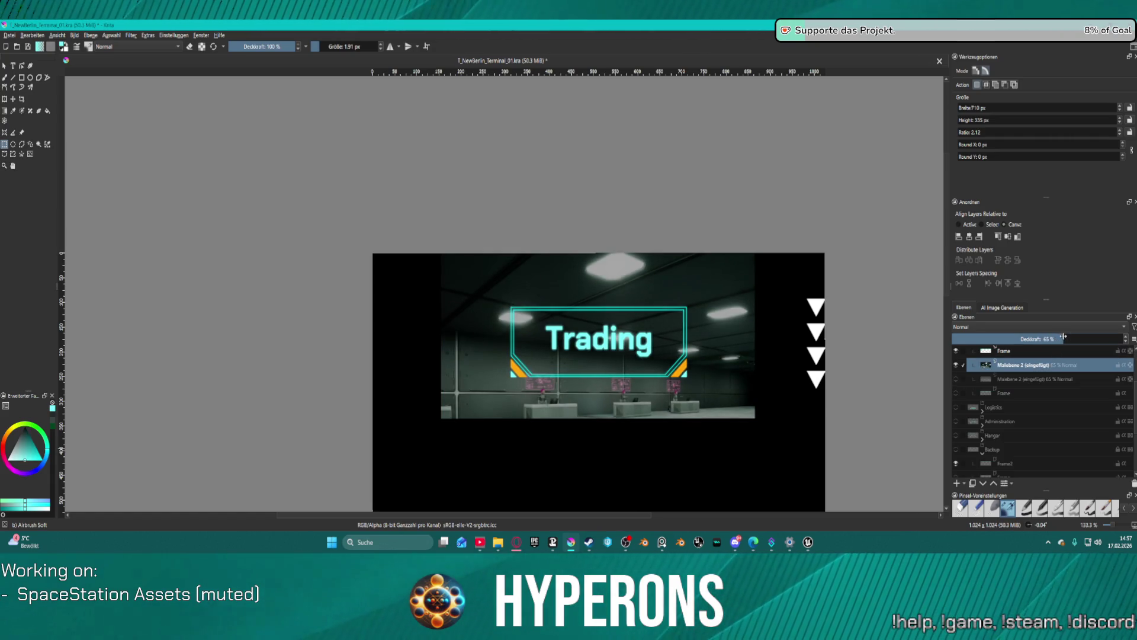
# Step: Export the image as T_NewBerlin_Terminal_05.png in the Textures folder with default PNG options
pyautogui.click(9, 35)
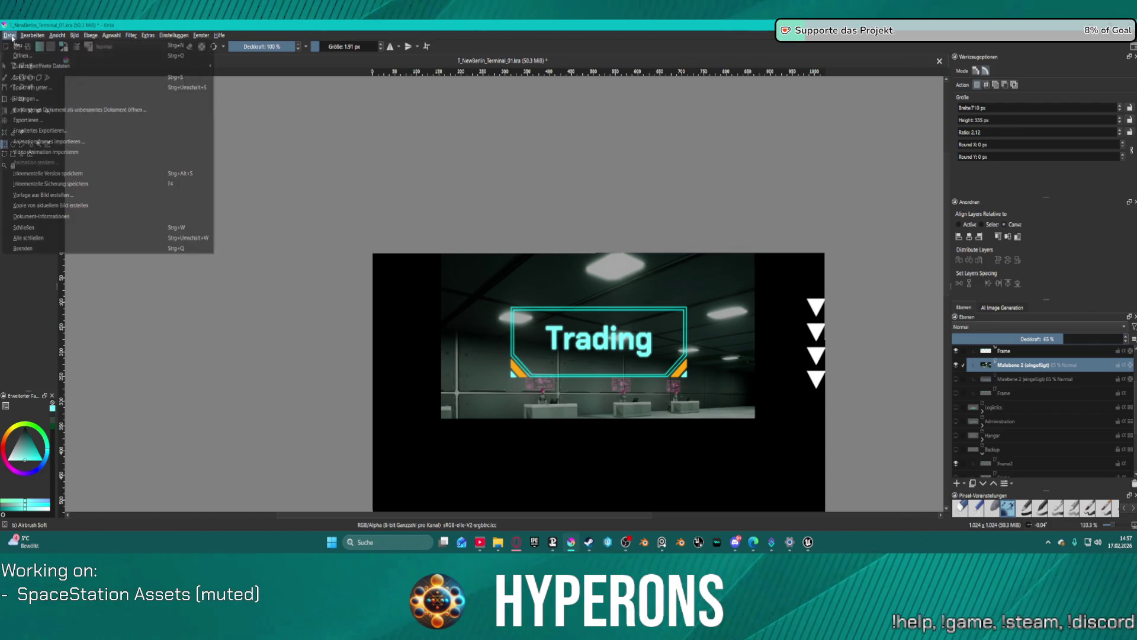
pyautogui.moveTo(9, 35)
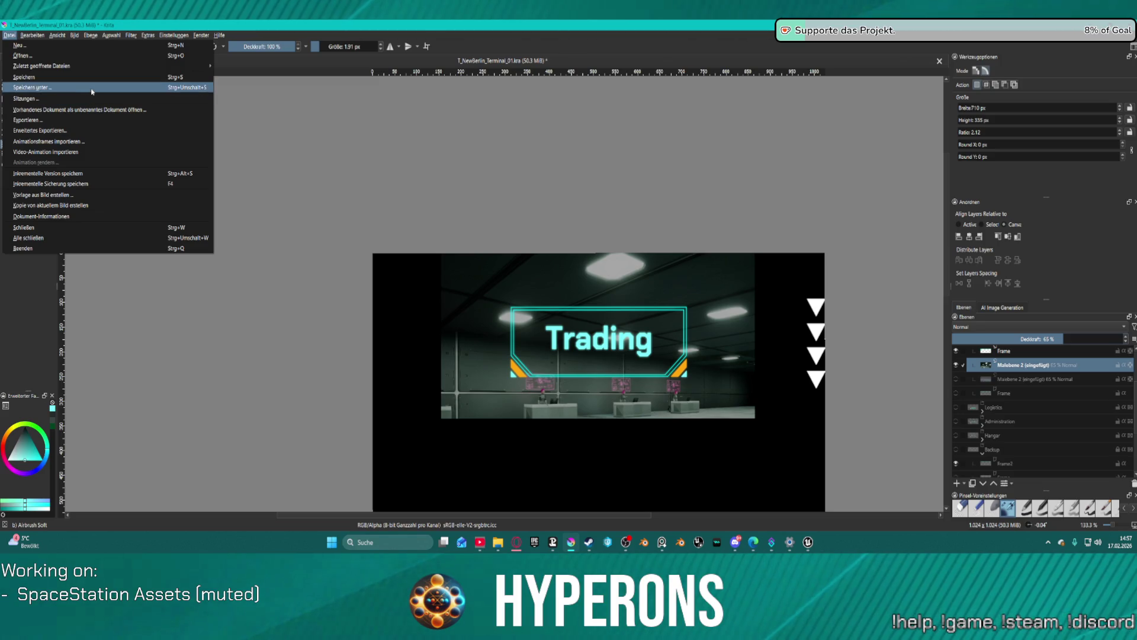
pyautogui.click(89, 119)
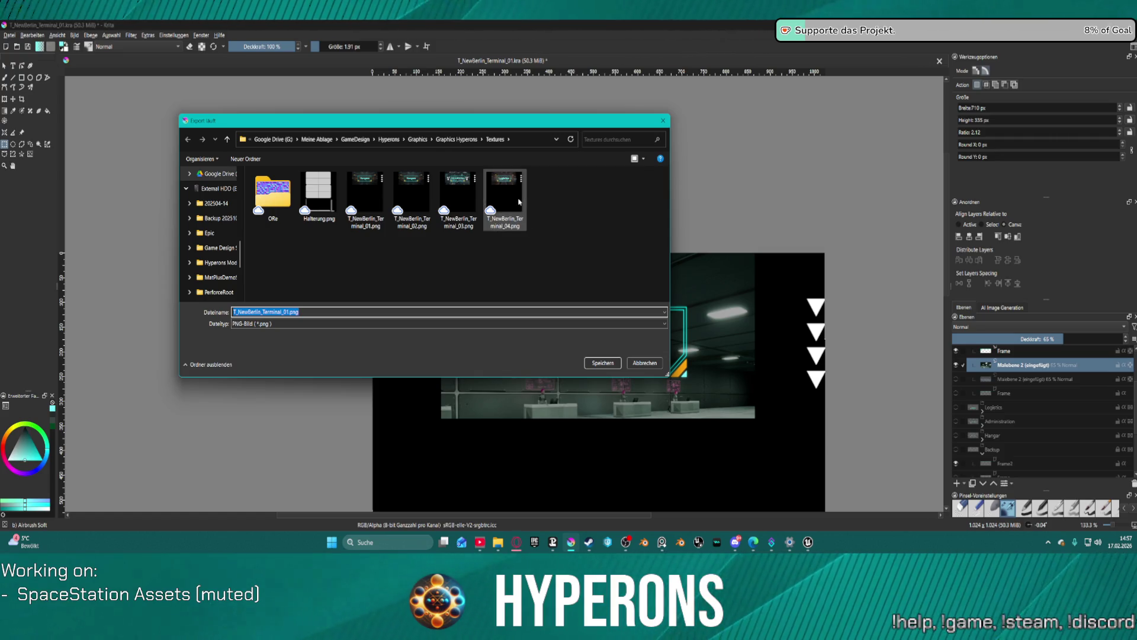
pyautogui.click(519, 202)
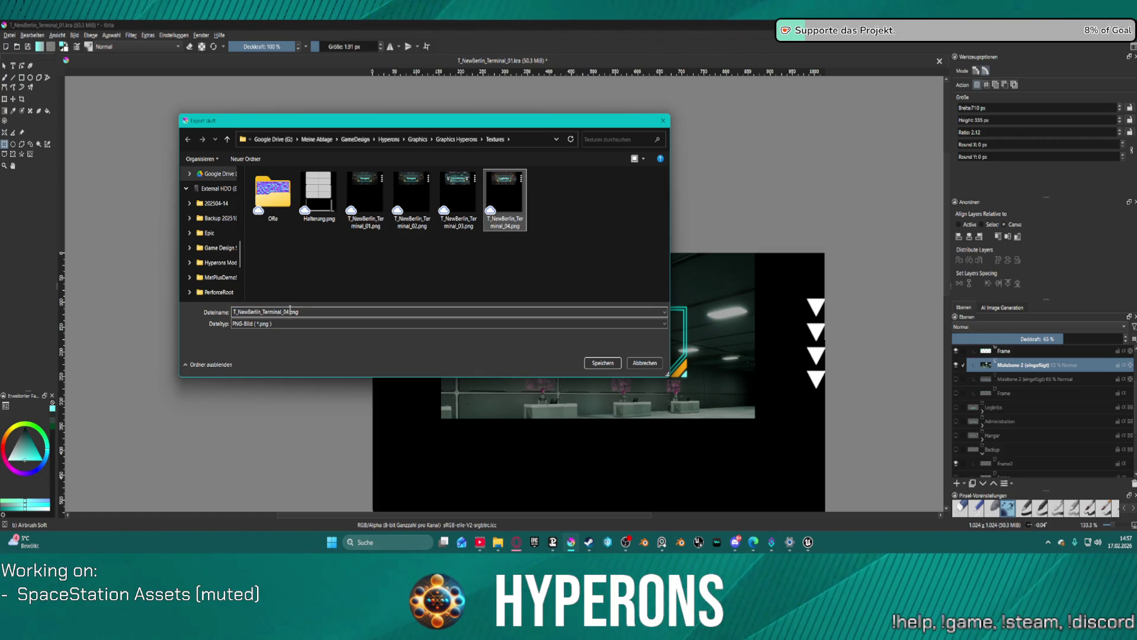
pyautogui.doubleClick(289, 310)
pyautogui.click(288, 311)
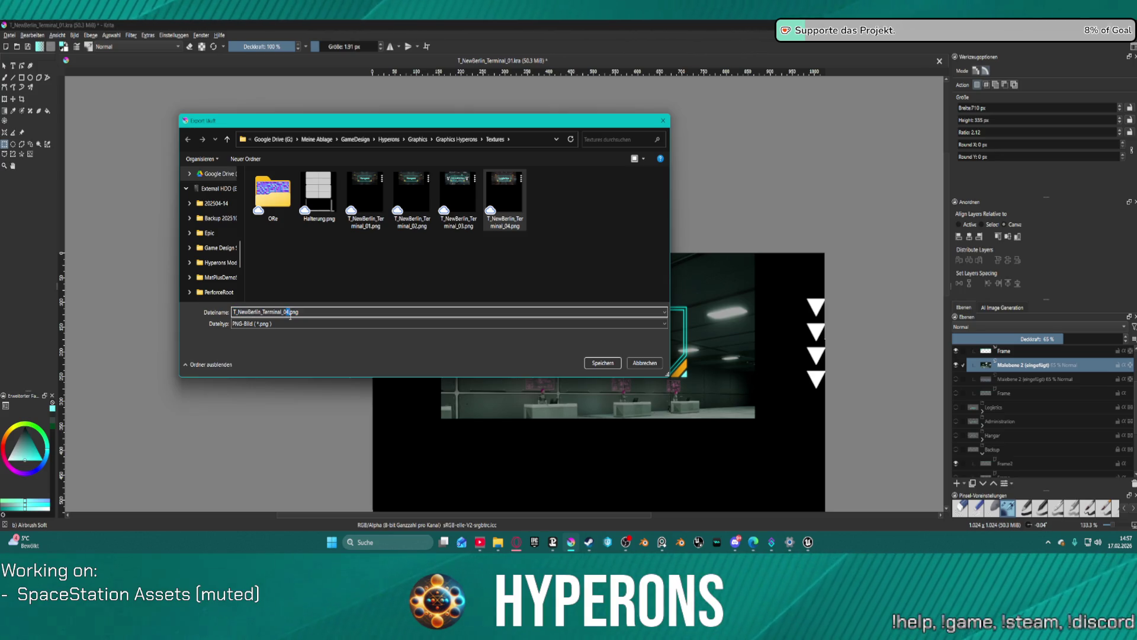
pyautogui.write('5')
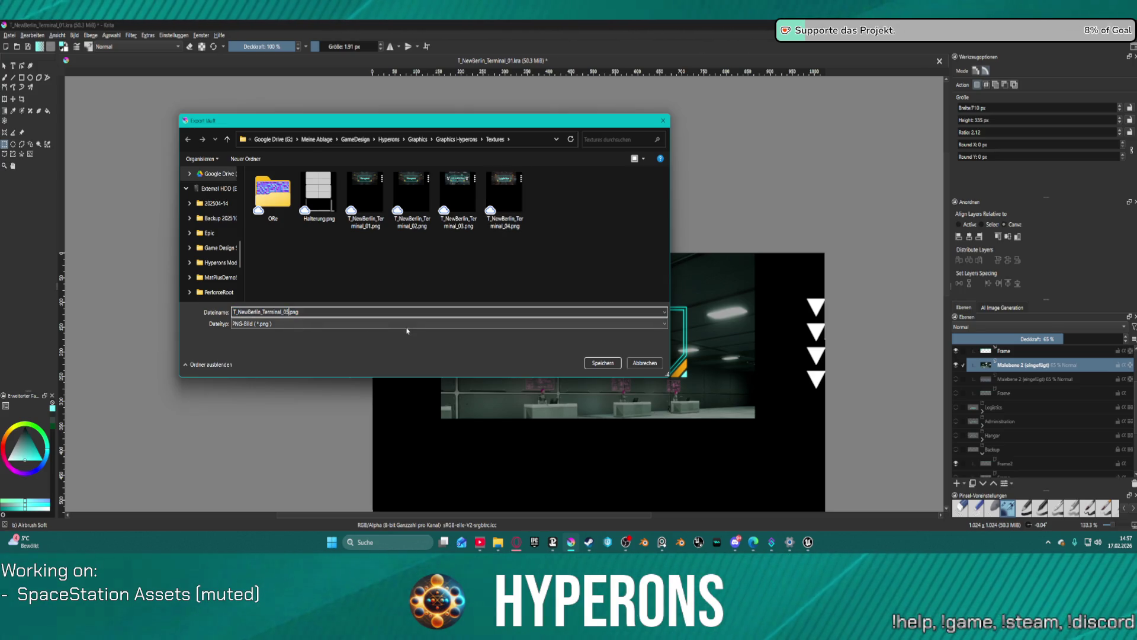
pyautogui.click(616, 364)
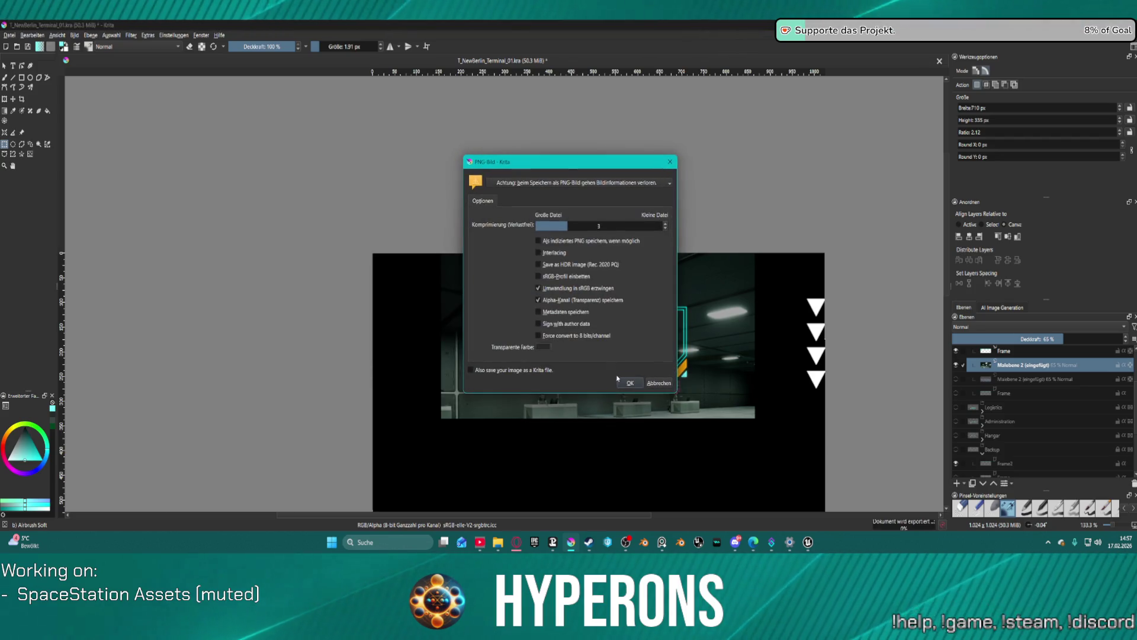
pyautogui.click(619, 381)
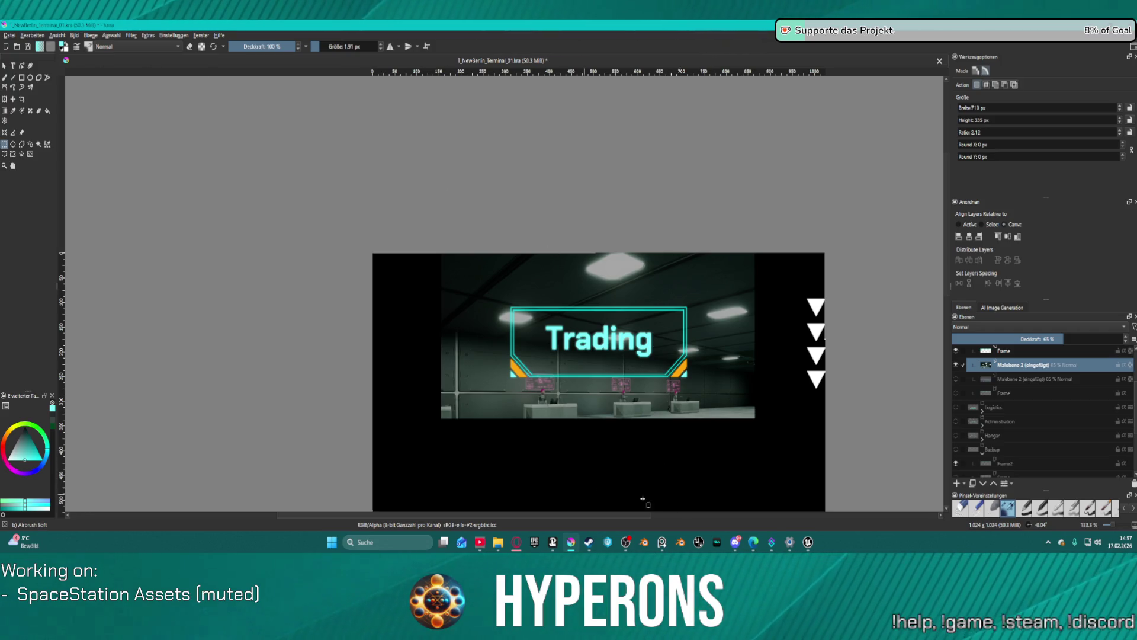
# Step: Switch to the Unreal Editor and show the Props/Display folder in the Content Drawer
pyautogui.moveTo(808, 542)
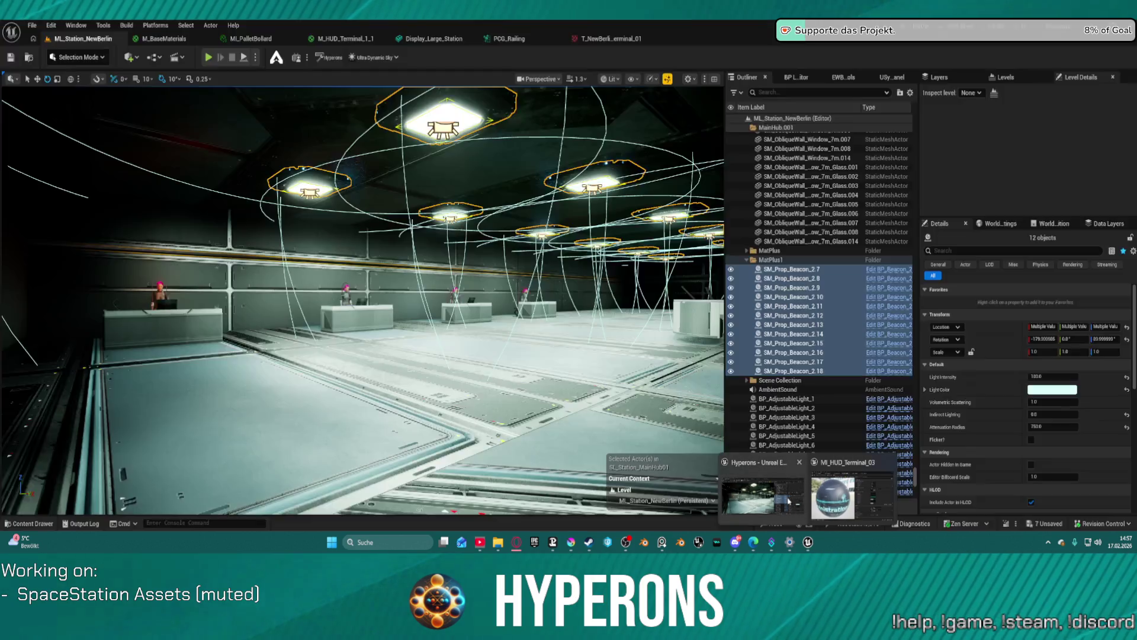
pyautogui.click(757, 471)
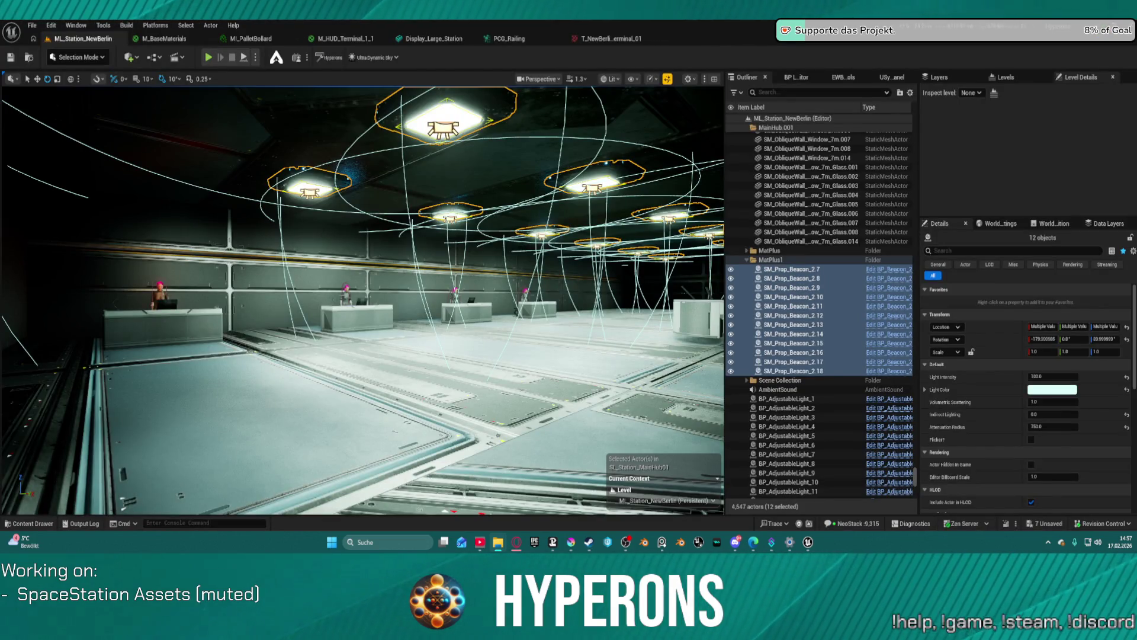
pyautogui.click(34, 524)
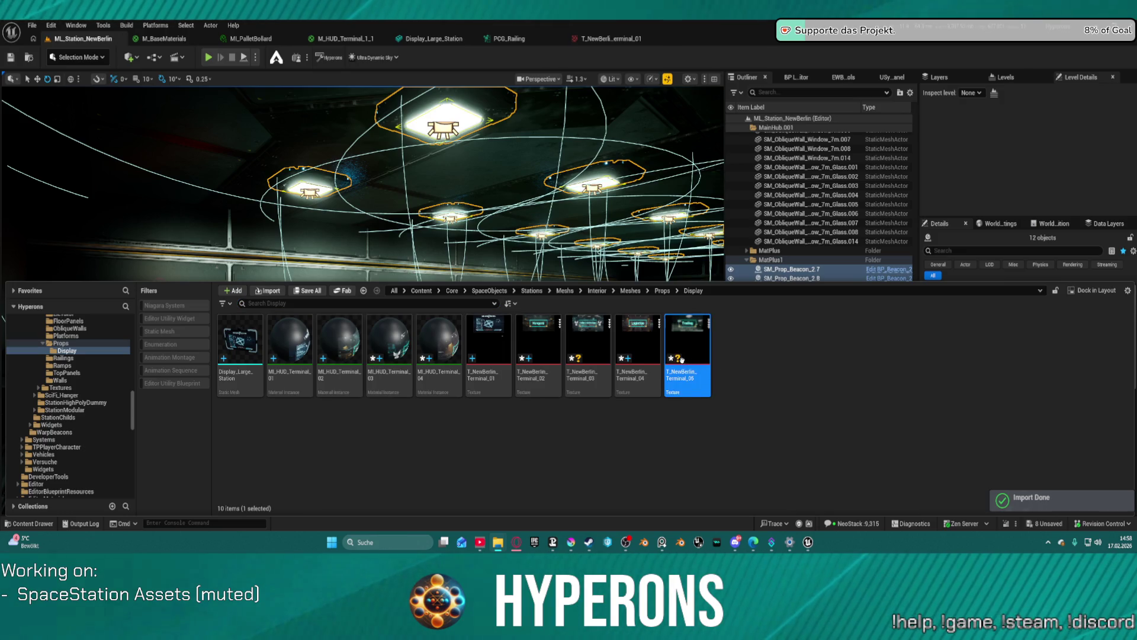
# Step: Duplicate the MI_HUD_Terminal_04 material instance and accept the new name
pyautogui.rightClick(434, 384)
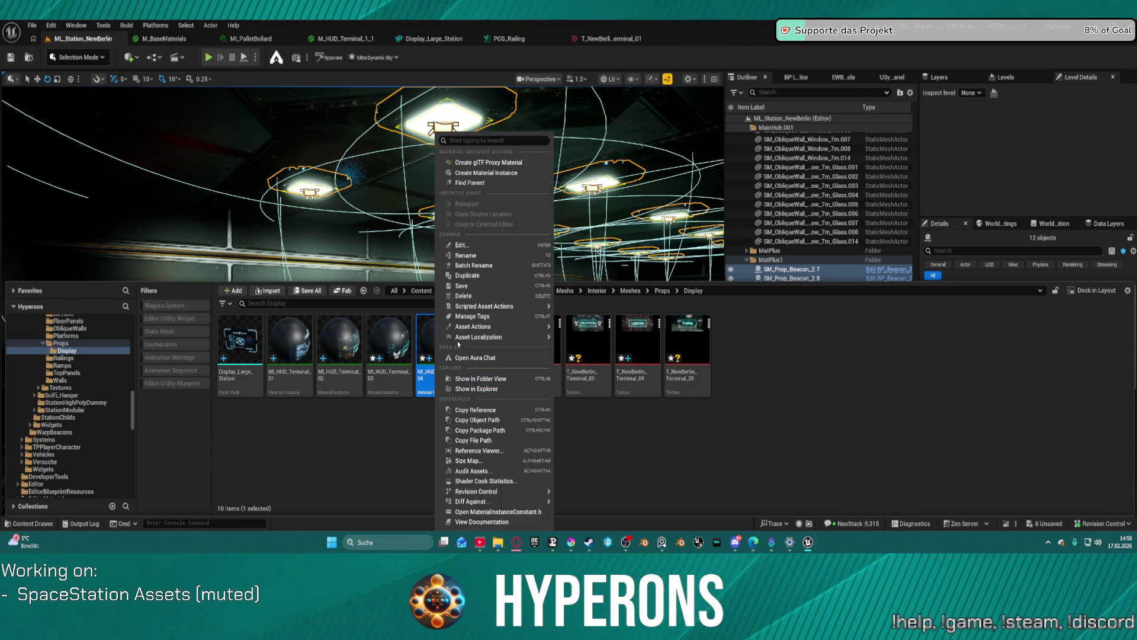
pyautogui.click(479, 276)
pyautogui.press('Return')
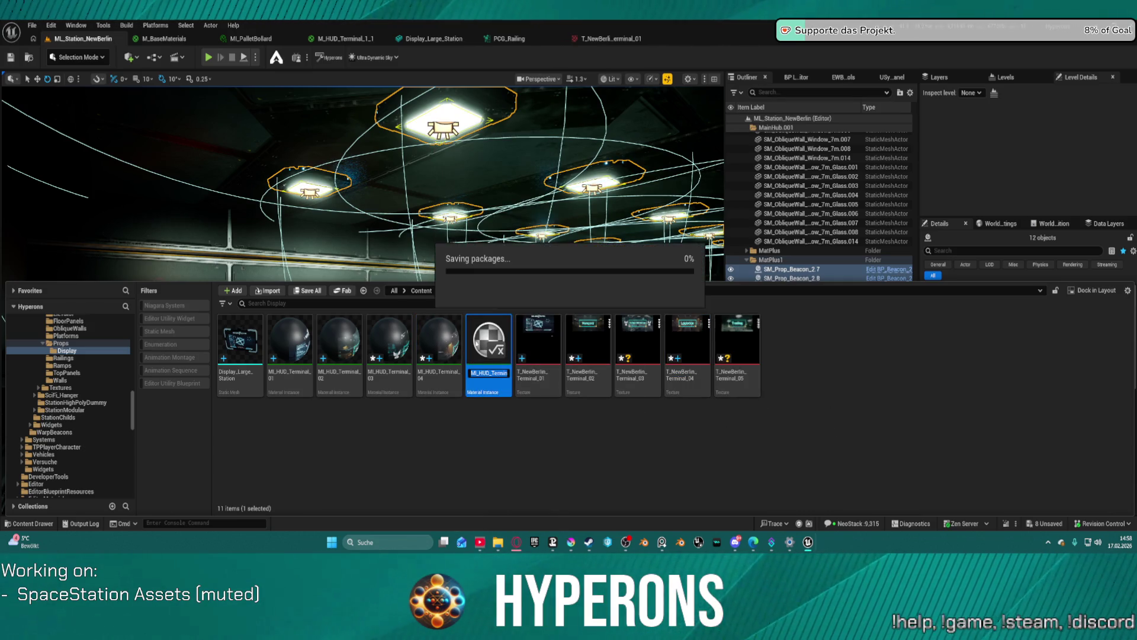
pyautogui.moveTo(480, 336); pyautogui.dragTo(607, 337)
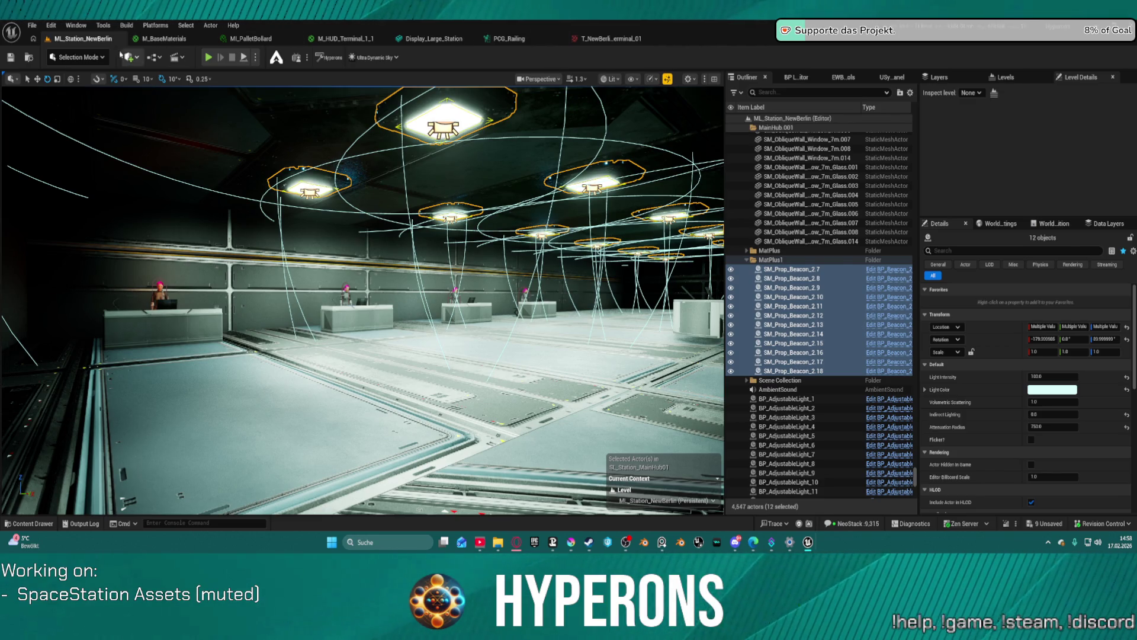
# Step: Fly the viewport camera to the New Berlin Station display above the doorway
pyautogui.click(30, 26)
pyautogui.click(34, 28)
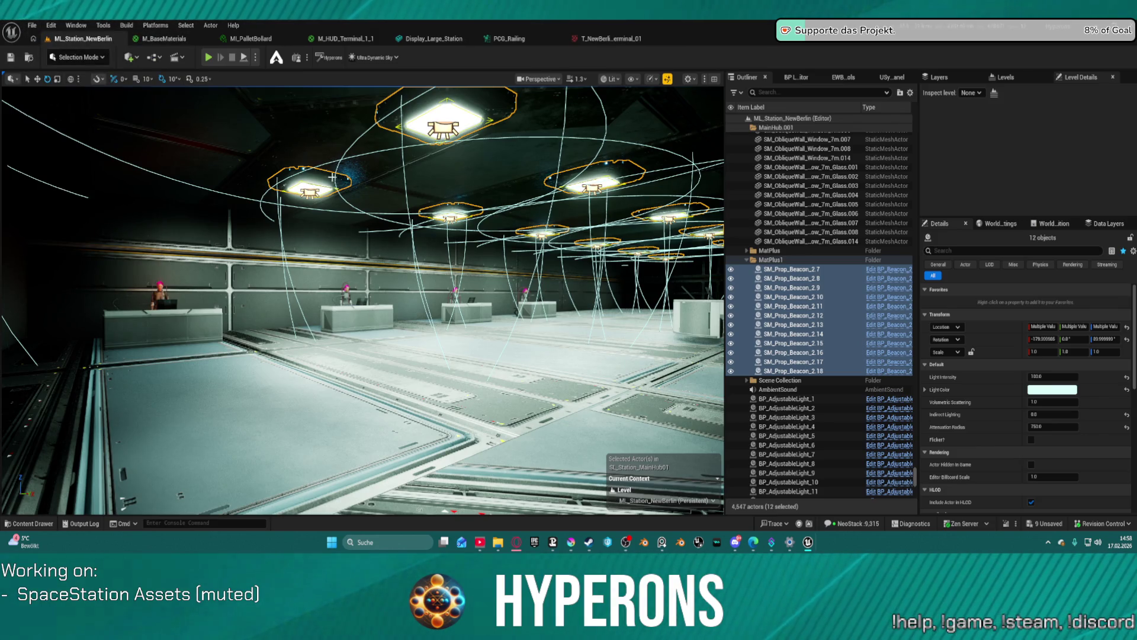
pyautogui.moveTo(333, 176); pyautogui.dragTo(326, 208)
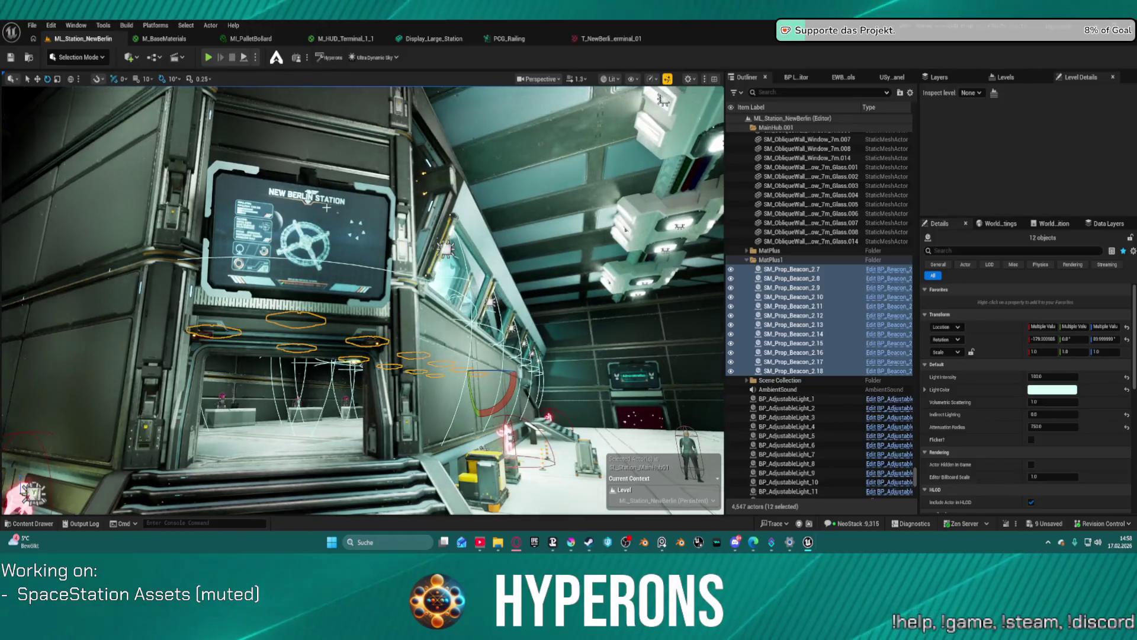
# Step: Set Display_Large_Station's Element 2 material to MI_HUD_Terminal_05 to show the Trading panel
pyautogui.click(326, 207)
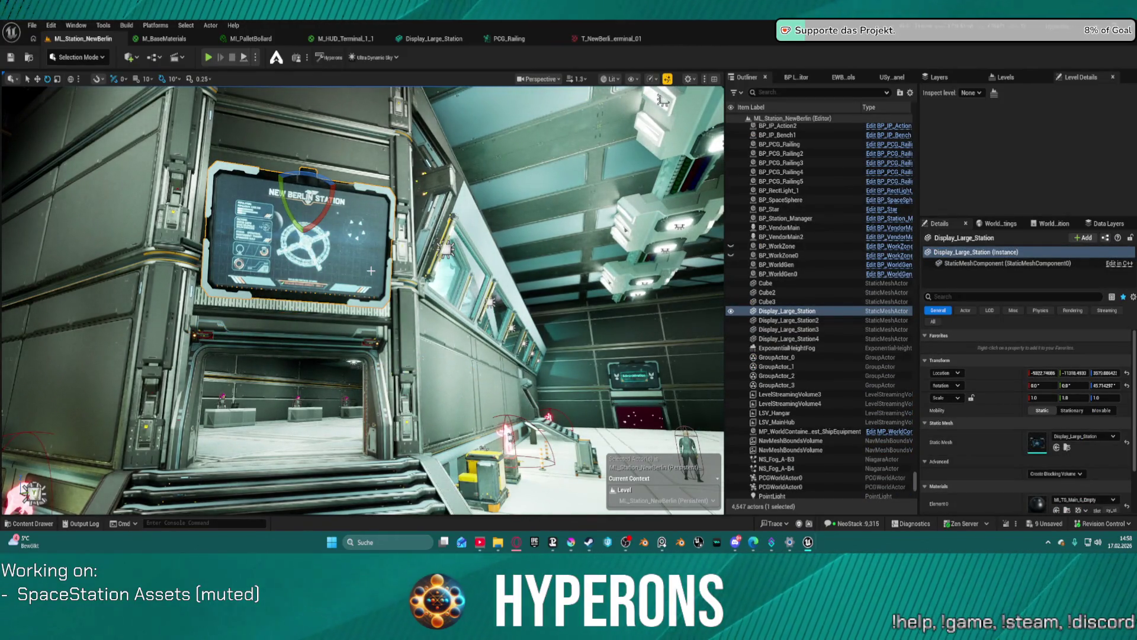
pyautogui.scroll(-2, 1099, 495)
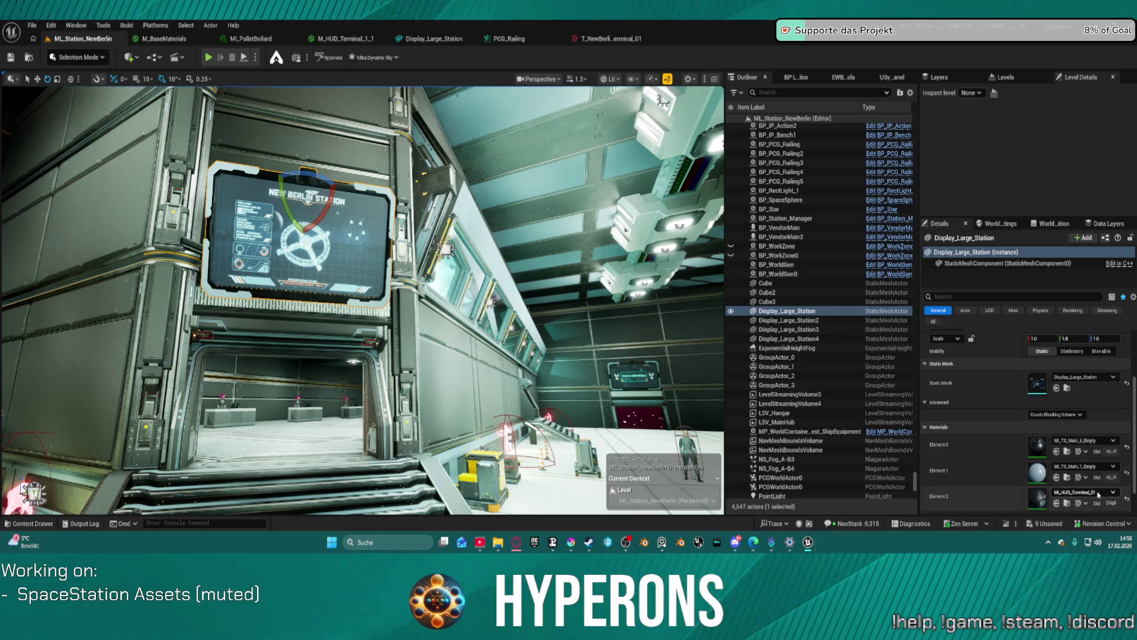
pyautogui.scroll(-1, 1099, 495)
pyautogui.click(1091, 462)
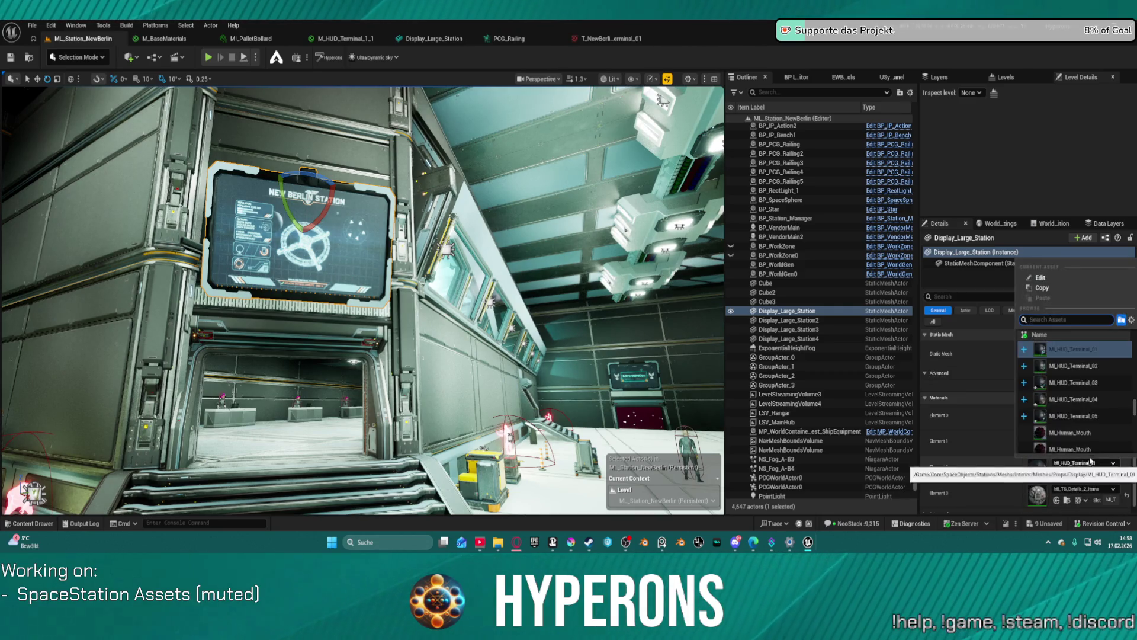
pyautogui.click(1091, 417)
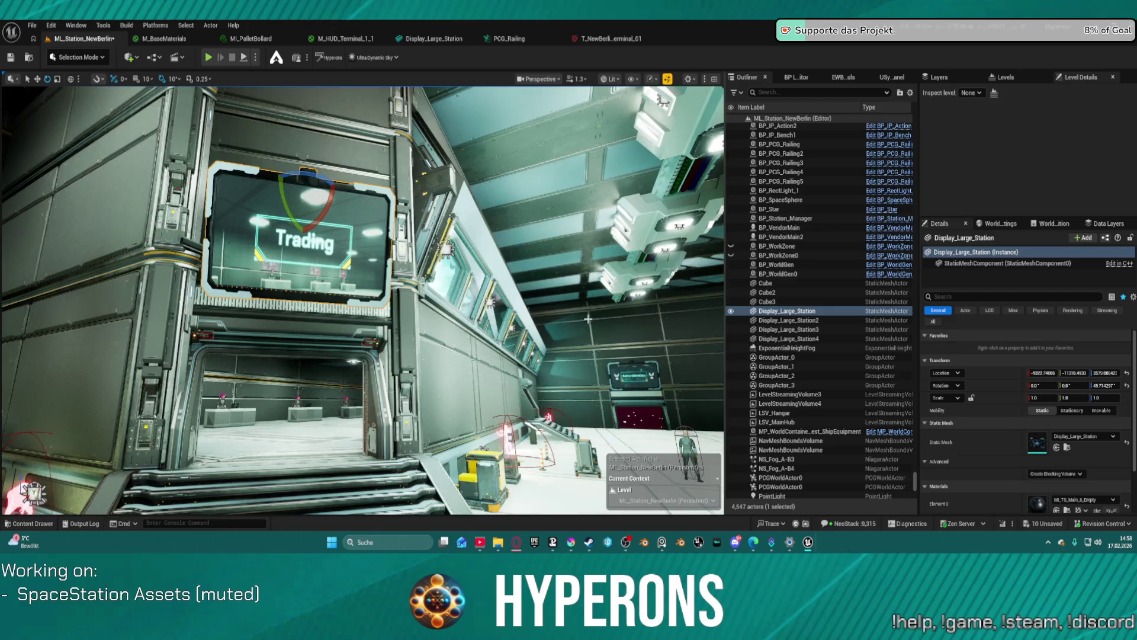
pyautogui.moveTo(588, 319)
pyautogui.mouseDown()
pyautogui.moveTo(527, 403)
pyautogui.moveTo(468, 414)
pyautogui.mouseUp()
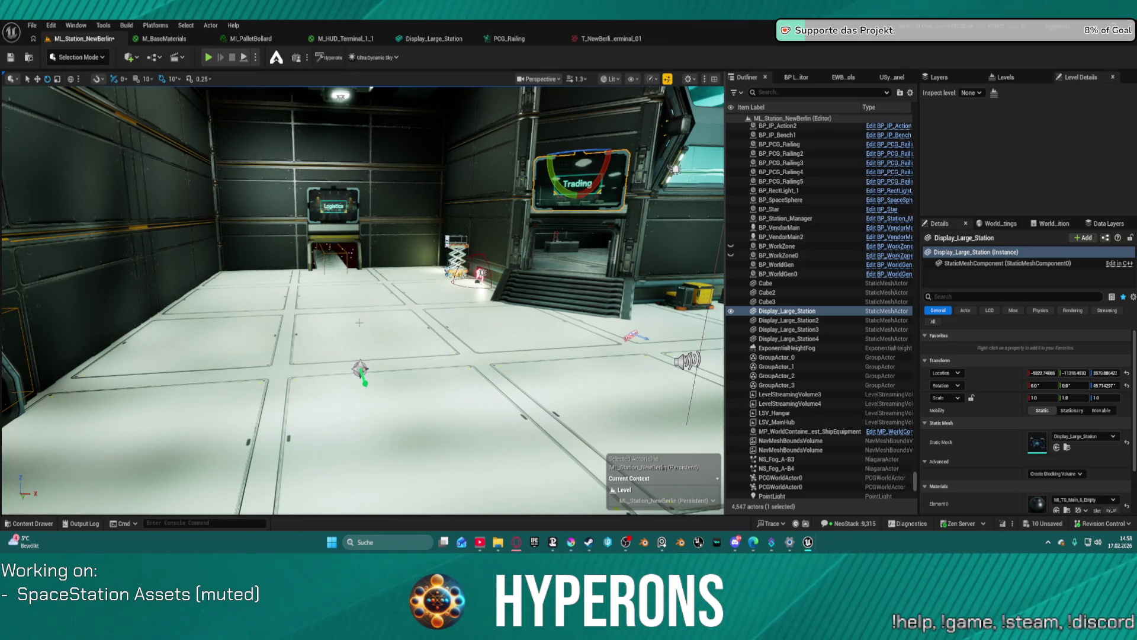
pyautogui.moveTo(468, 415)
pyautogui.mouseDown()
pyautogui.moveTo(456, 391)
pyautogui.moveTo(438, 418)
pyautogui.moveTo(415, 391)
pyautogui.moveTo(430, 427)
pyautogui.moveTo(412, 394)
pyautogui.moveTo(425, 234)
pyautogui.mouseUp()
# Step: Undo the accidental moves of the doorway frame wall and the large station display
pyautogui.click(425, 234)
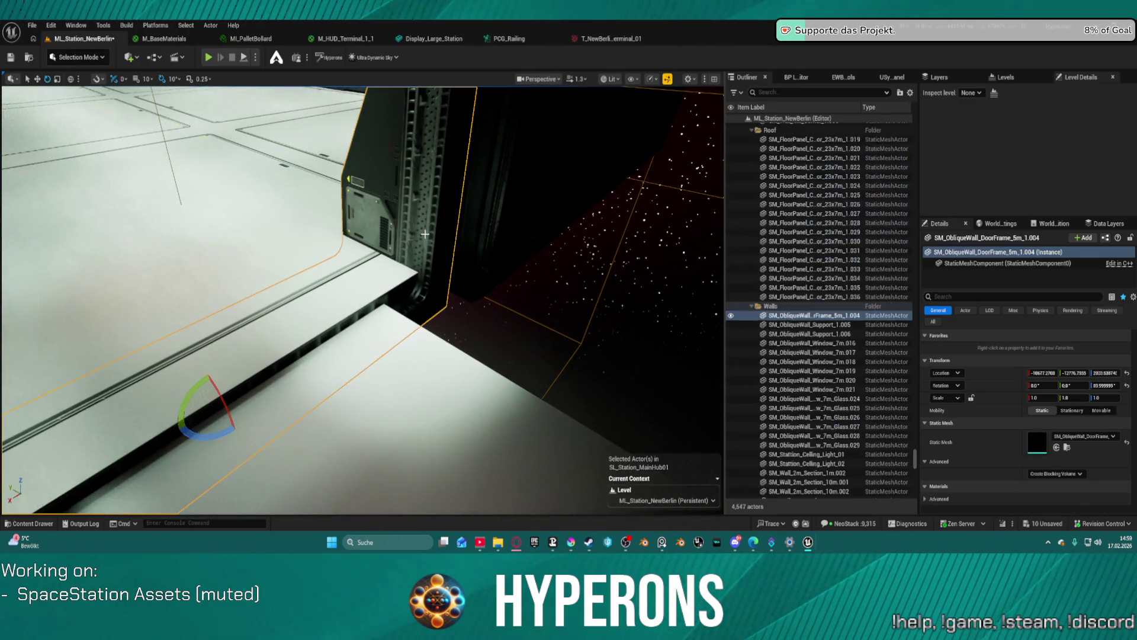
pyautogui.press('f')
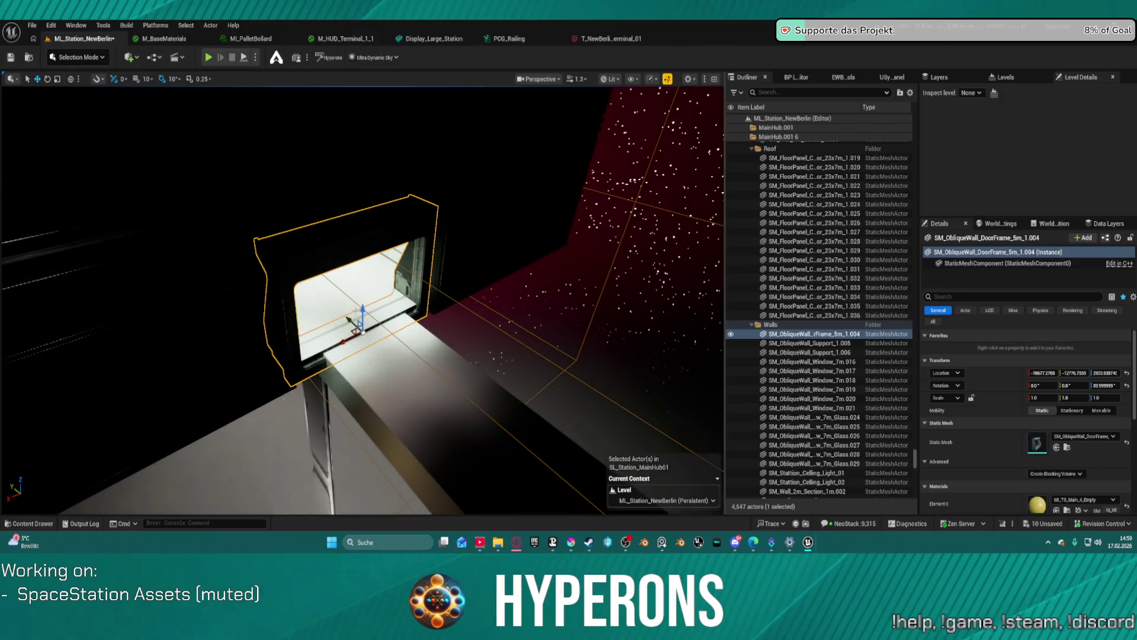
pyautogui.moveTo(359, 318)
pyautogui.mouseDown()
pyautogui.moveTo(392, 350)
pyautogui.moveTo(357, 325)
pyautogui.mouseUp()
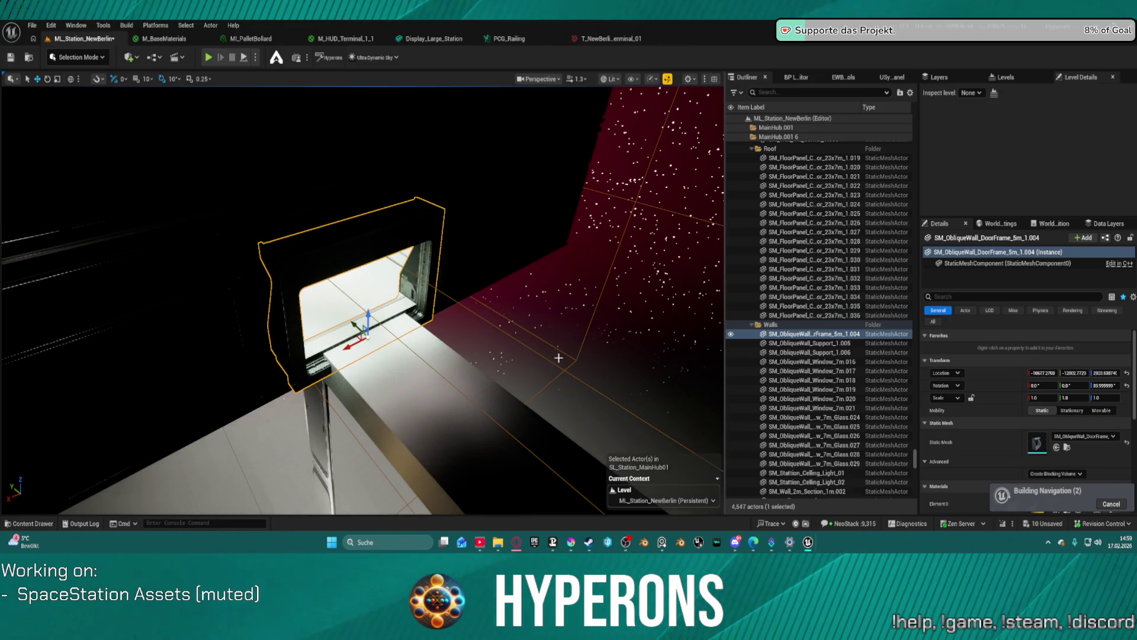
pyautogui.hotkey('ctrl', 'z')
pyautogui.hotkey('ctrl', 'z')
pyautogui.hotkey('ctrl', 'z')
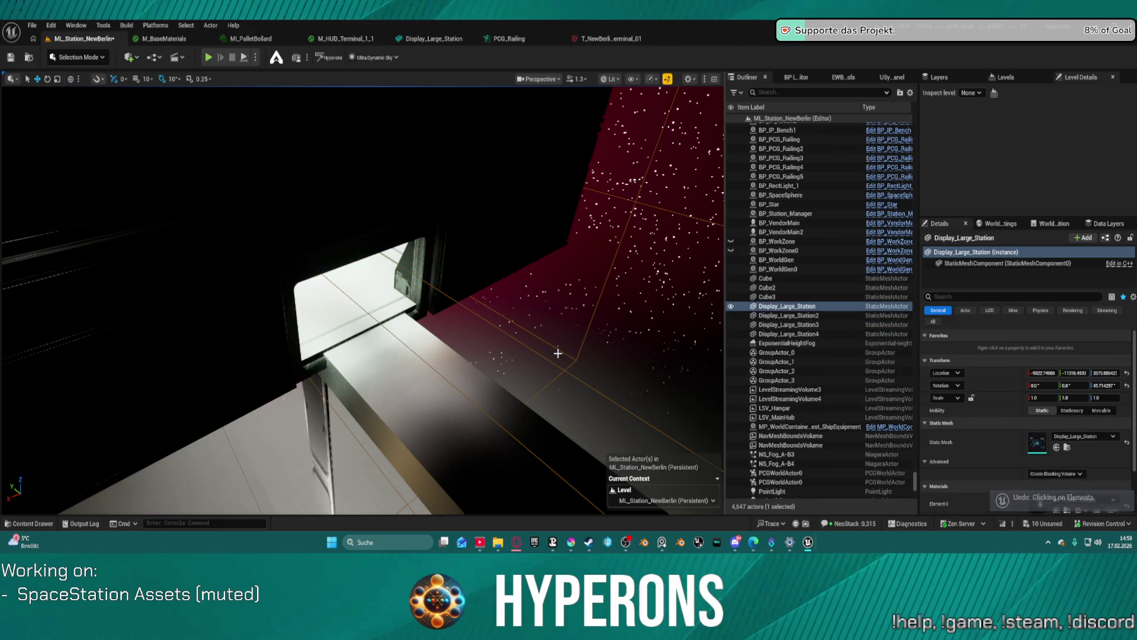
pyautogui.hotkey('ctrl', 'z')
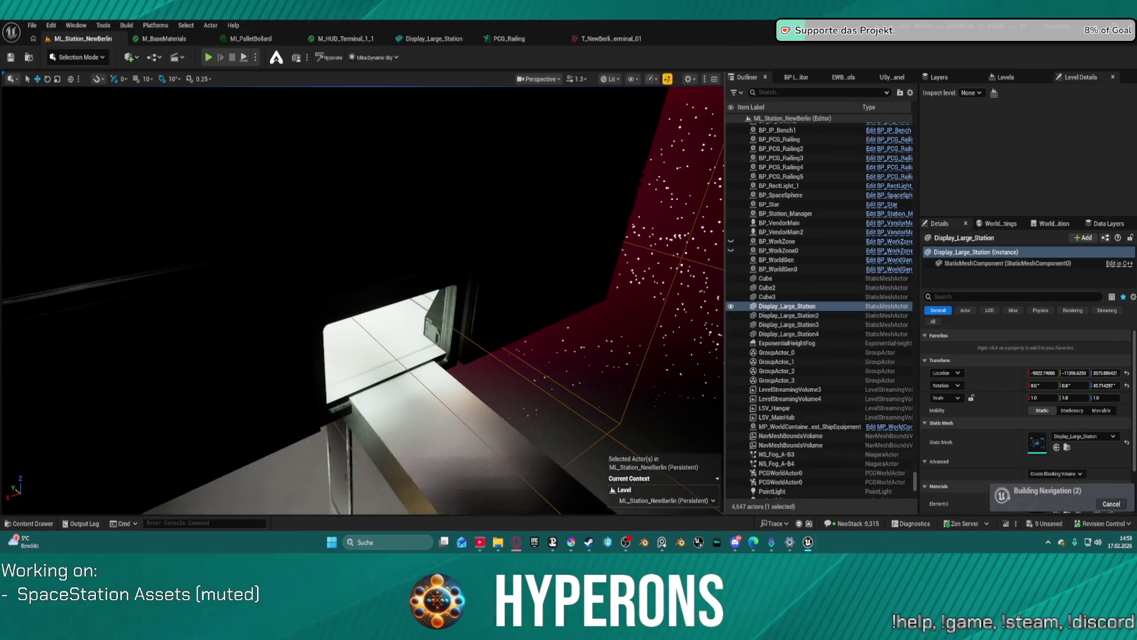
# Step: Refocus on the large station display and fly back through the doorway into the hall
pyautogui.press('f')
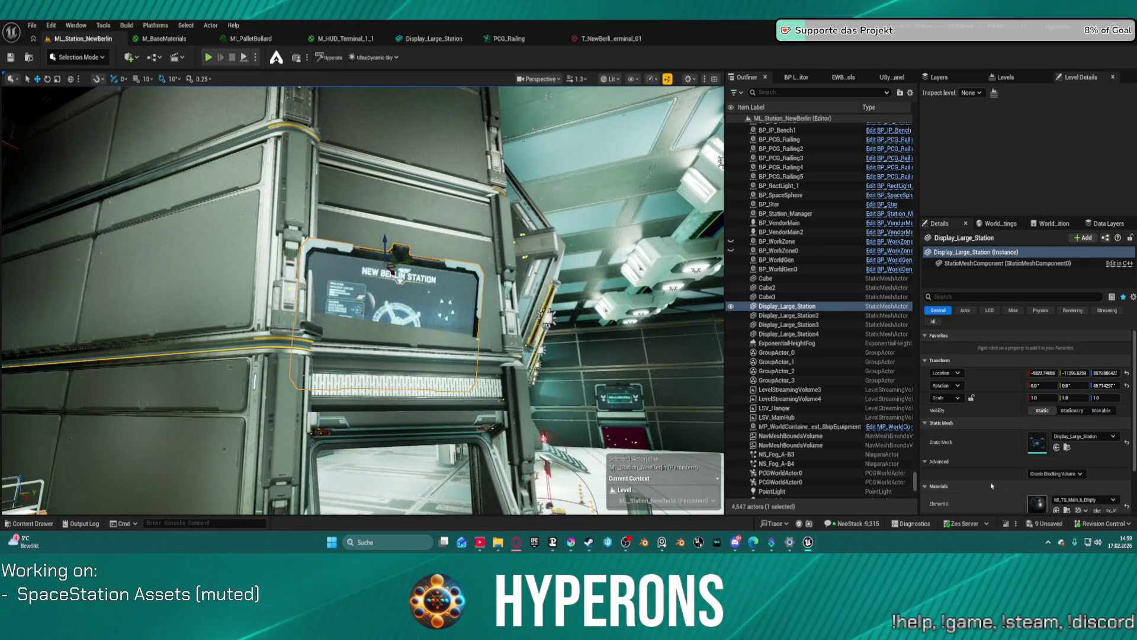
pyautogui.moveTo(629, 336)
pyautogui.mouseDown()
pyautogui.moveTo(589, 386)
pyautogui.moveTo(669, 338)
pyautogui.mouseUp()
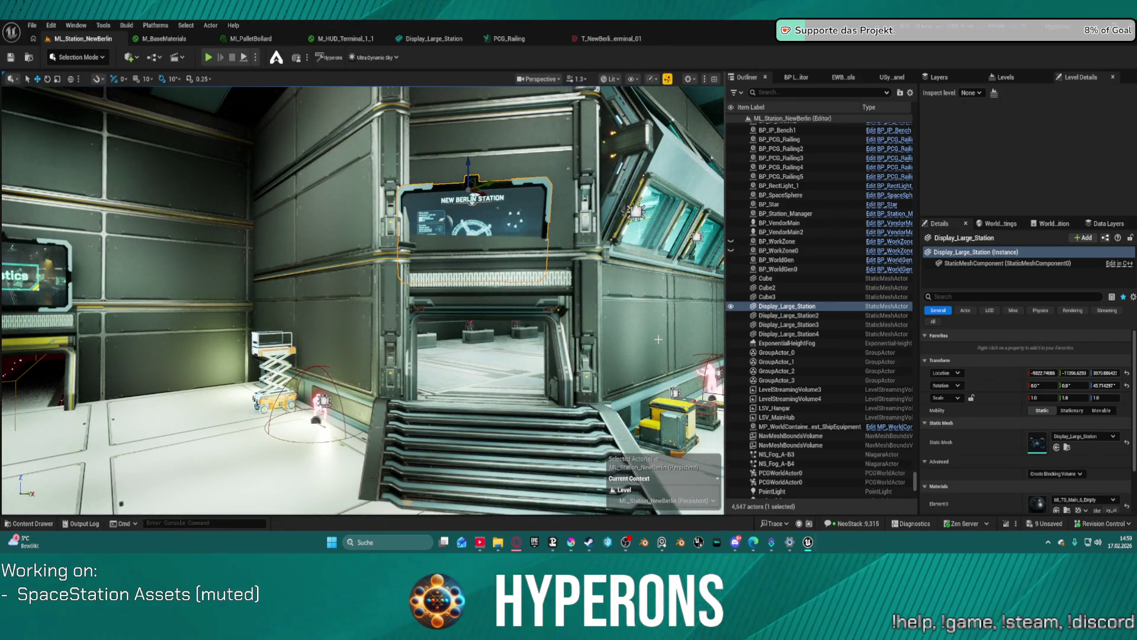
pyautogui.click(669, 339)
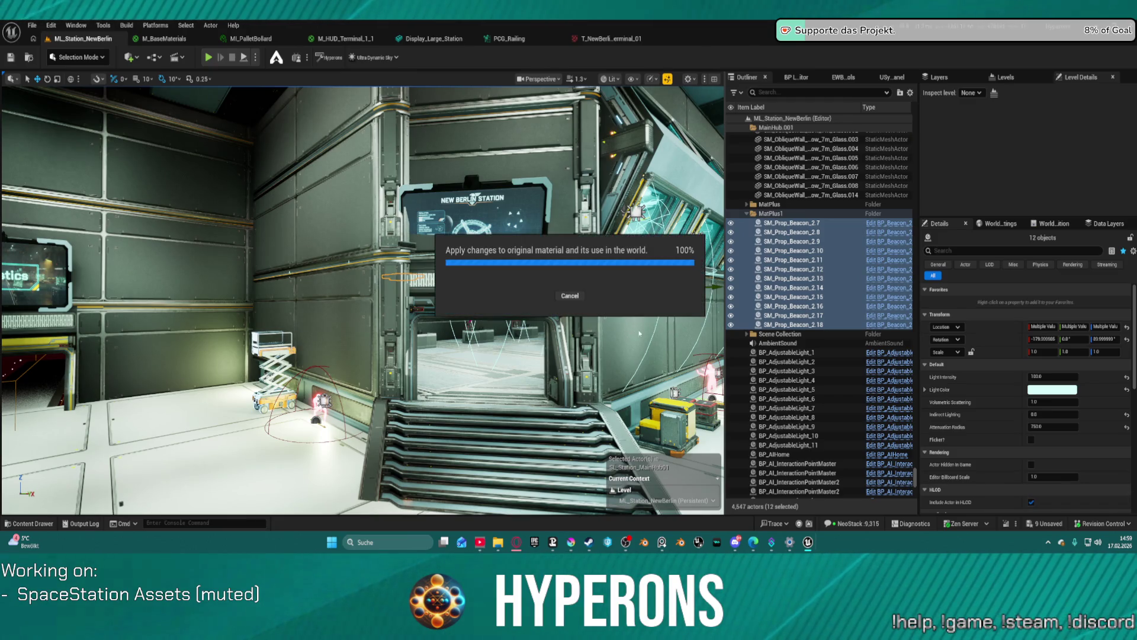
pyautogui.click(686, 287)
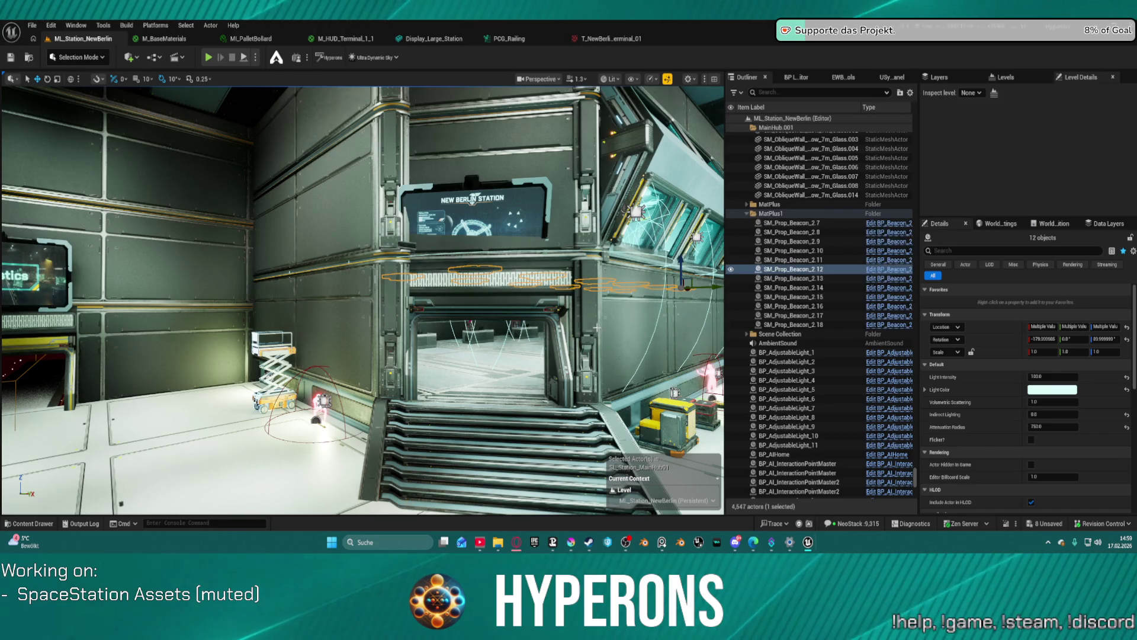
pyautogui.moveTo(601, 306)
pyautogui.mouseDown()
pyautogui.moveTo(600, 154)
pyautogui.moveTo(576, 118)
pyautogui.mouseUp()
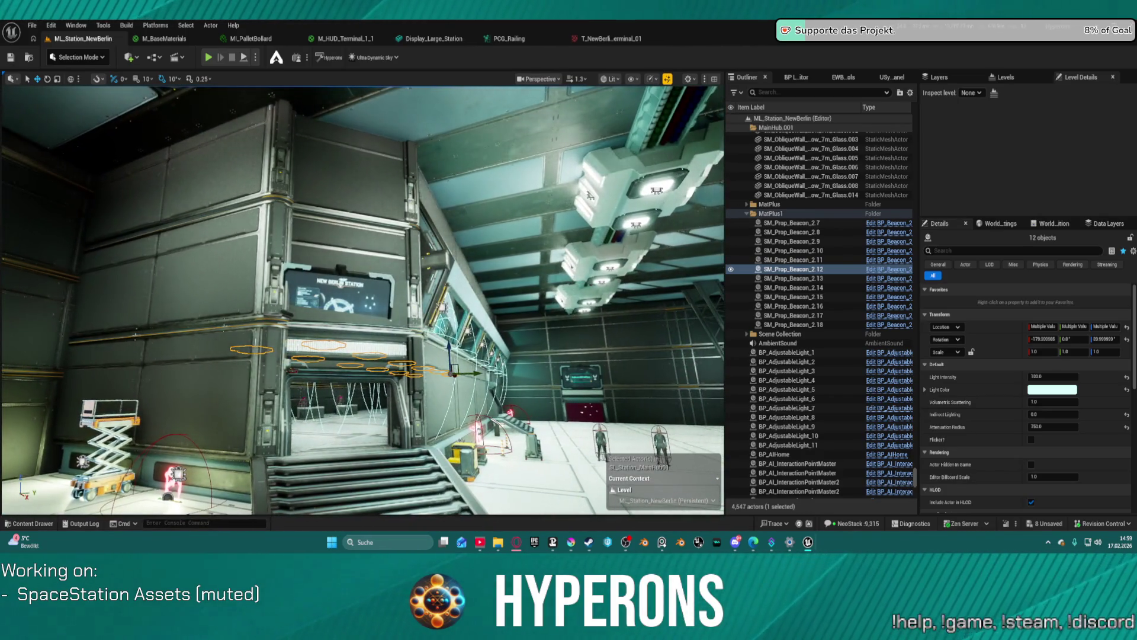
# Step: Nudge Display_Large_Station slightly along its Y axis to line it up on the wall
pyautogui.click(366, 292)
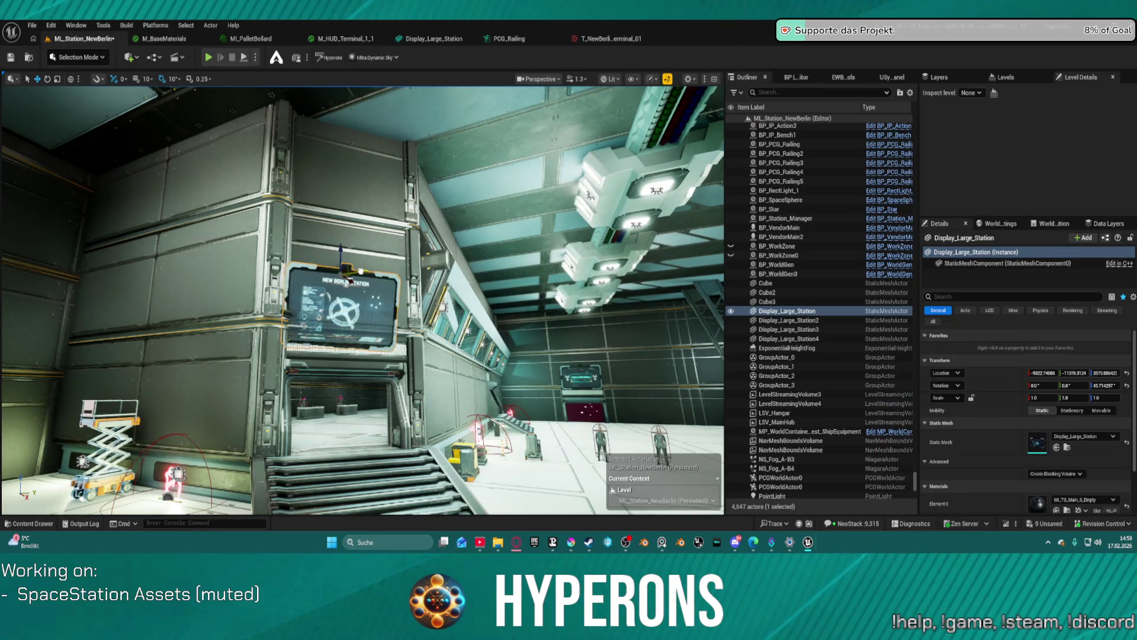
pyautogui.moveTo(360, 272)
pyautogui.mouseDown()
pyautogui.moveTo(369, 275)
pyautogui.moveTo(357, 280)
pyautogui.mouseUp()
pyautogui.press('f')
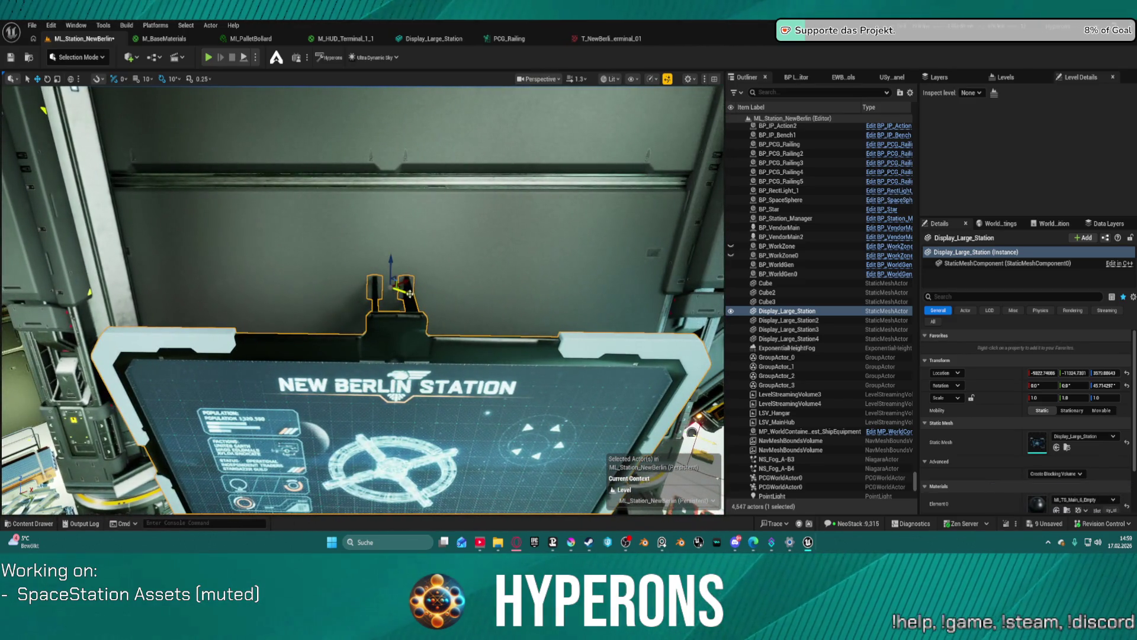
pyautogui.moveTo(413, 293); pyautogui.dragTo(412, 295)
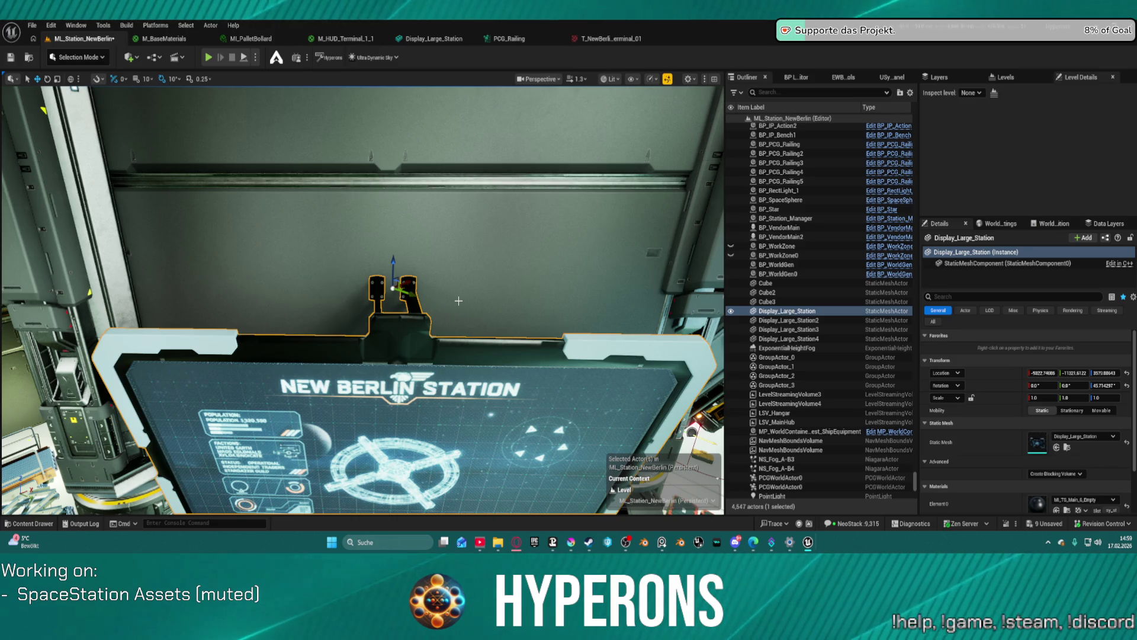
pyautogui.moveTo(484, 338)
pyautogui.mouseDown()
pyautogui.moveTo(415, 403)
pyautogui.moveTo(368, 368)
pyautogui.moveTo(297, 356)
pyautogui.mouseUp()
pyautogui.press('f')
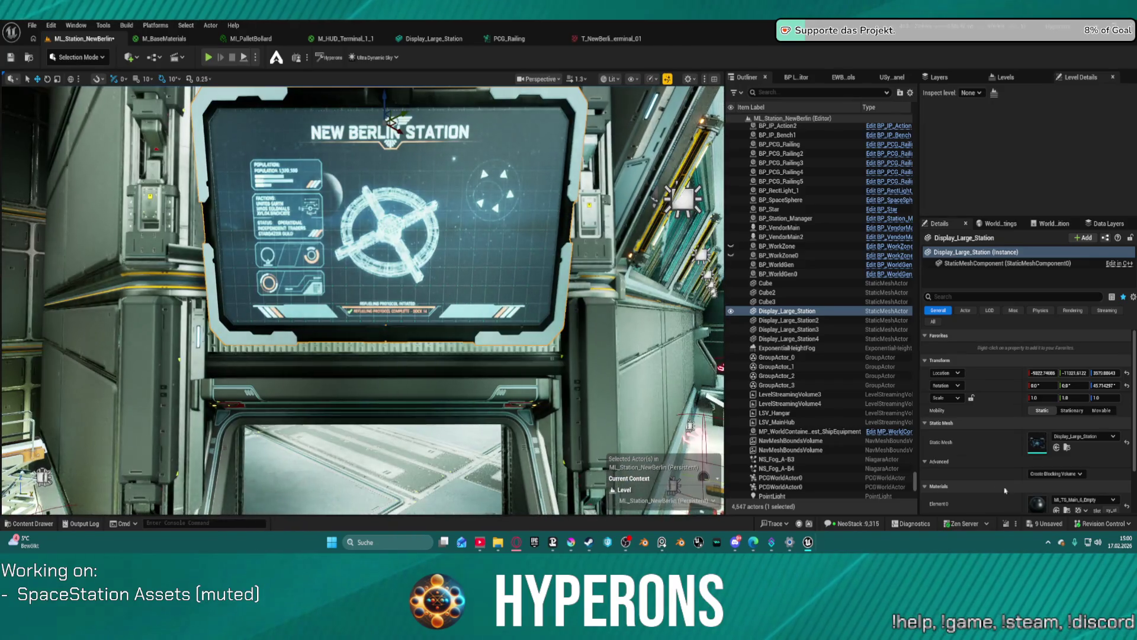
pyautogui.scroll(-2, 1031, 479)
pyautogui.scroll(-1, 1031, 479)
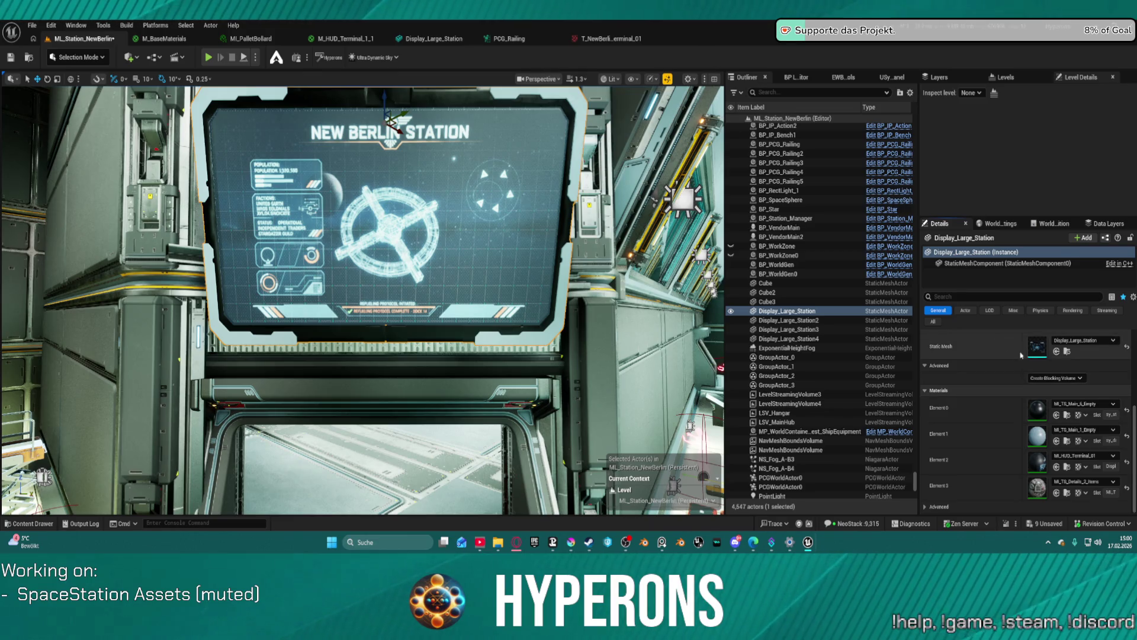
# Step: Save the ML_Station_NewBerlin level and all modified assets
pyautogui.scroll(3, 1059, 473)
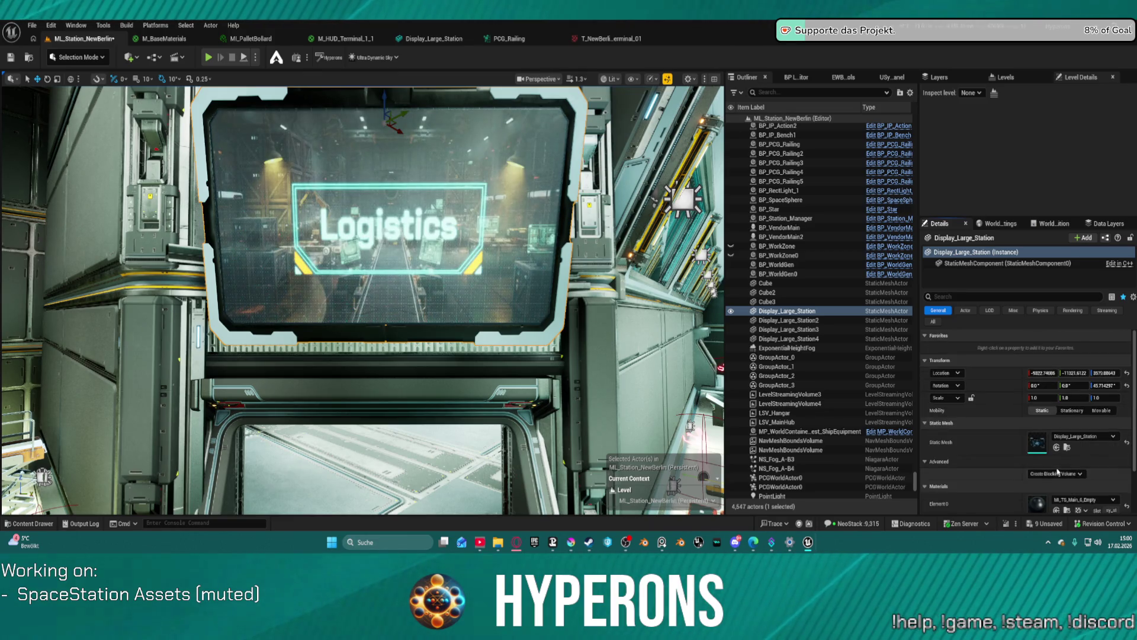
pyautogui.scroll(-2, 1079, 461)
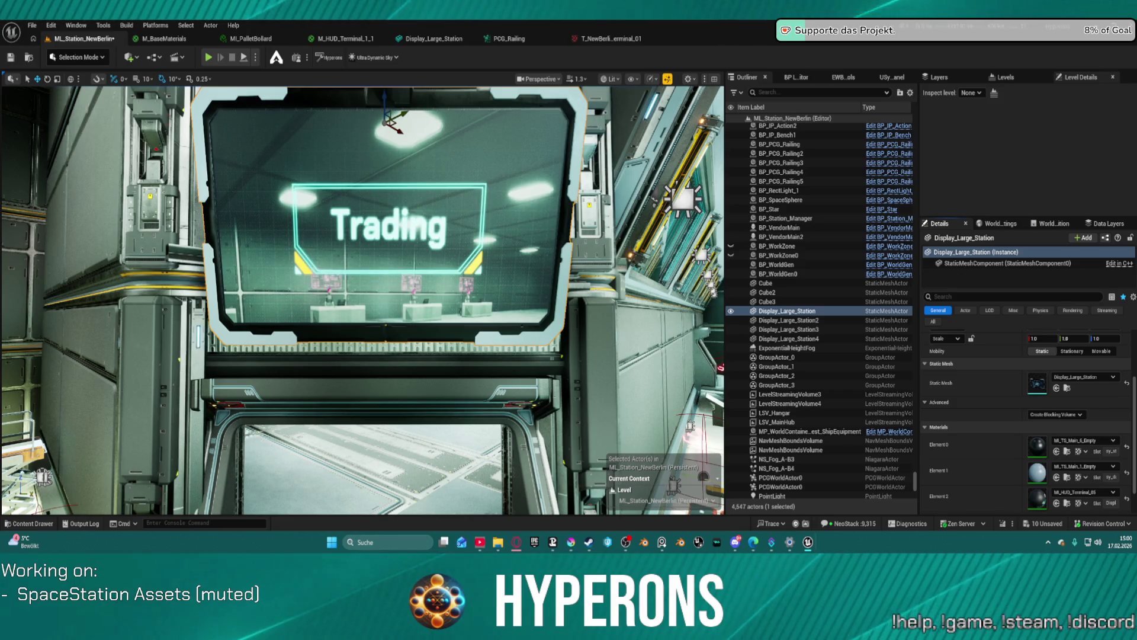
pyautogui.scroll(2, 1028, 415)
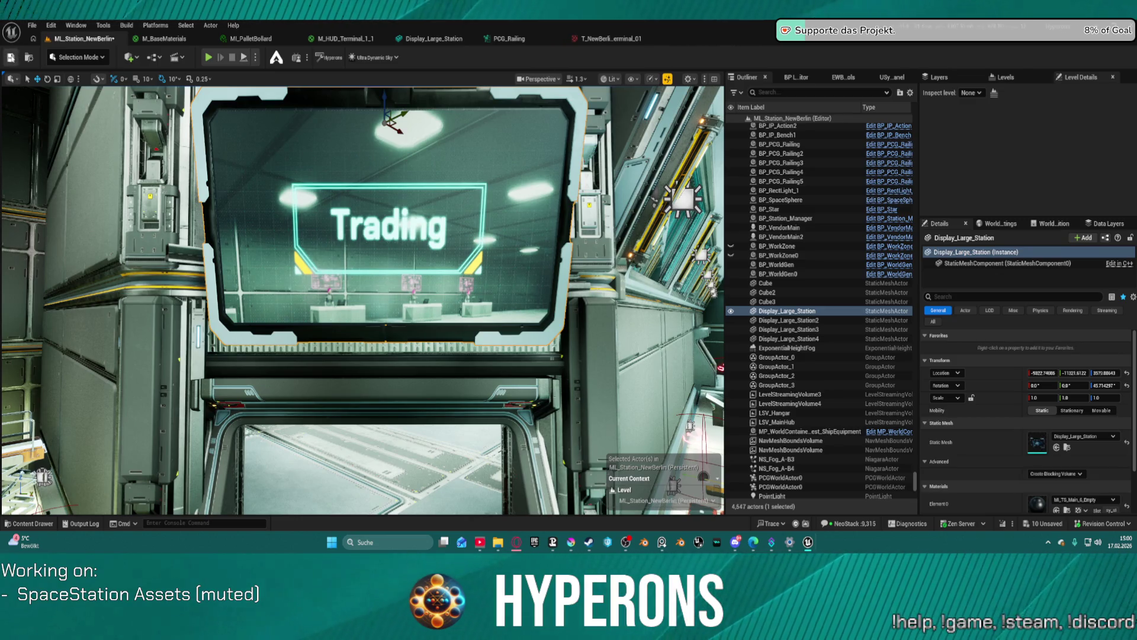
pyautogui.hotkey('ctrl', 's')
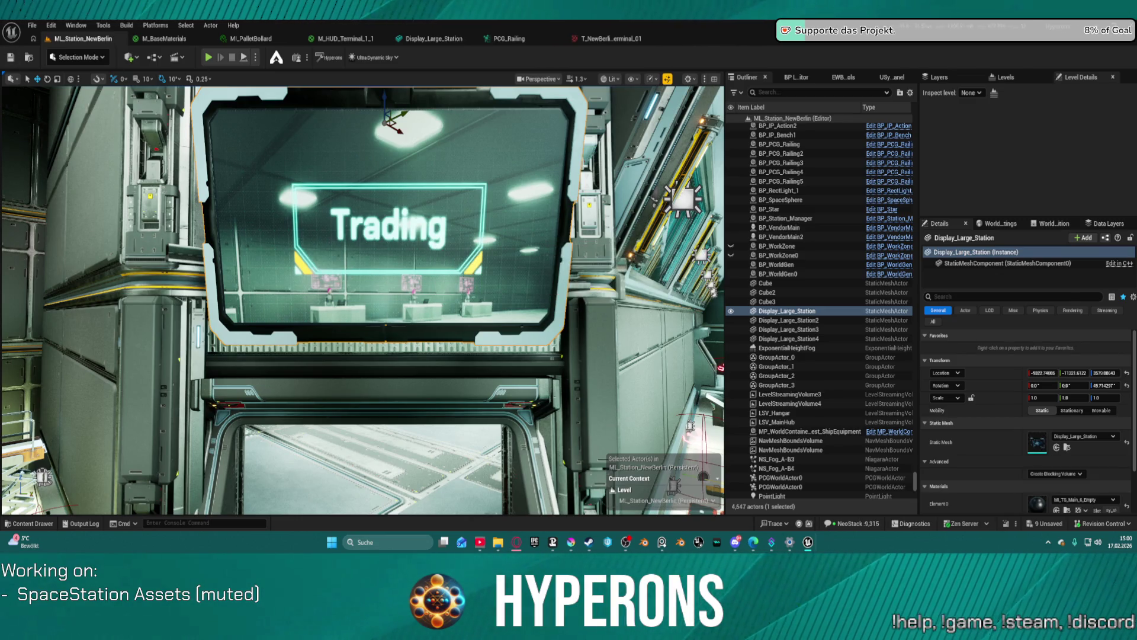
pyautogui.hotkey('ctrl', 'shift', 's')
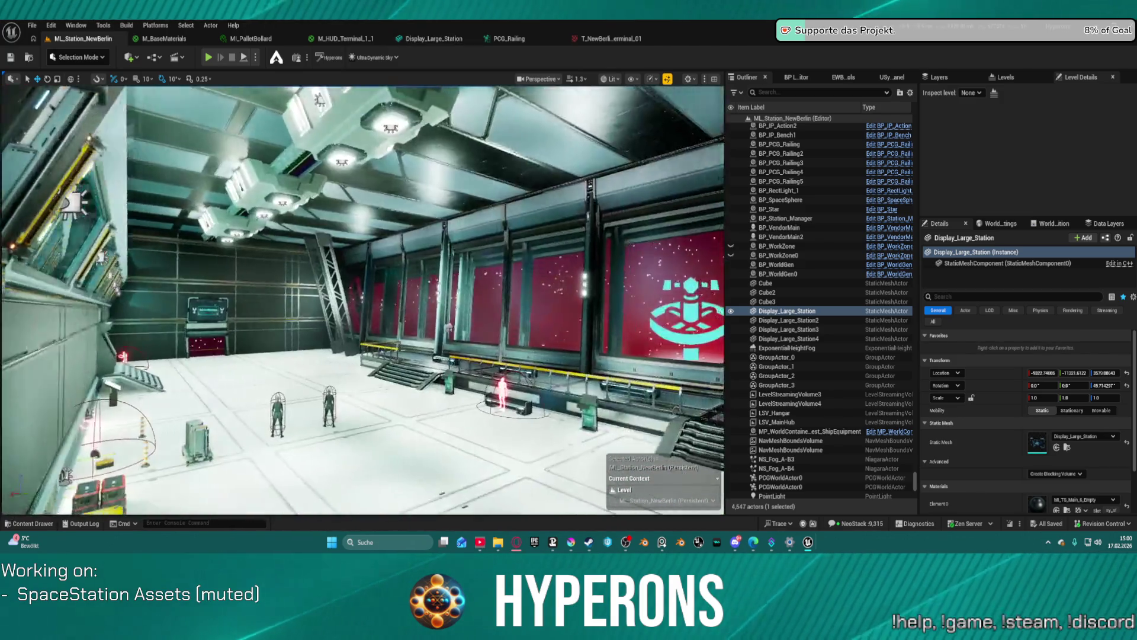
# Step: Raise the doorway frame around the starfield opening along its Z axis
pyautogui.press('f')
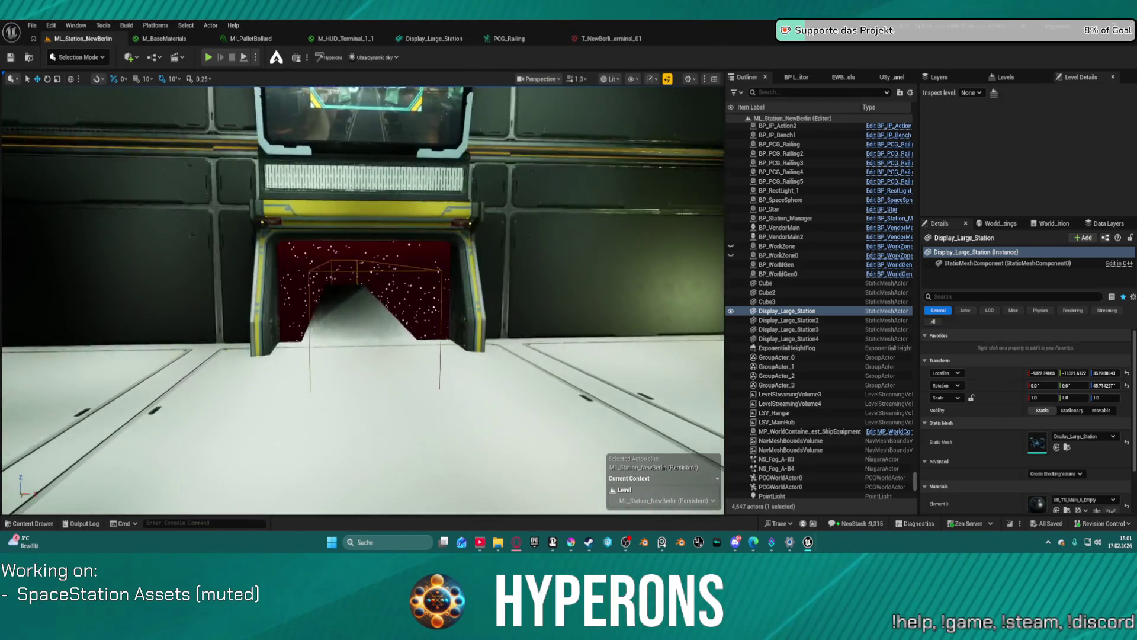
pyautogui.click(386, 337)
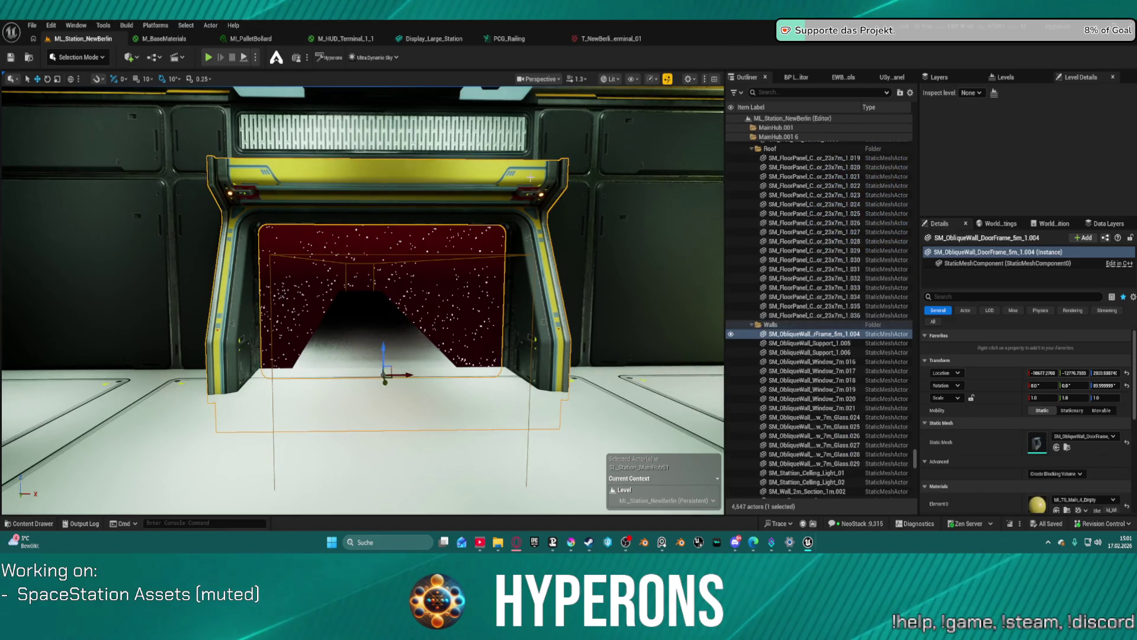
pyautogui.moveTo(383, 349); pyautogui.dragTo(388, 340)
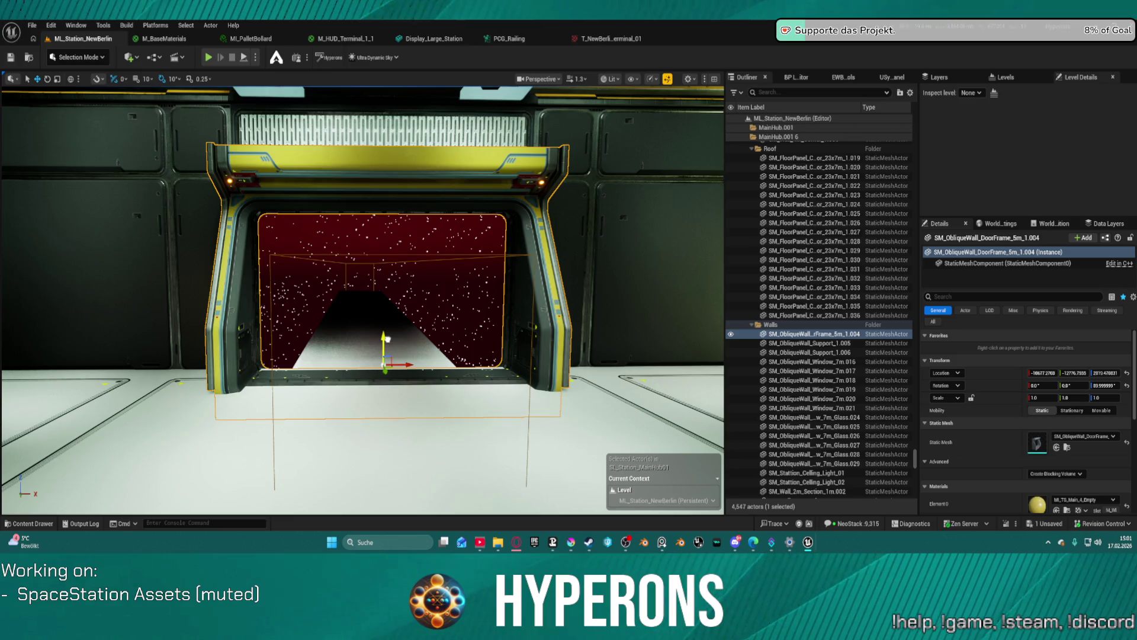
pyautogui.moveTo(387, 338)
pyautogui.mouseDown()
pyautogui.moveTo(394, 315)
pyautogui.moveTo(392, 335)
pyautogui.mouseUp()
pyautogui.moveTo(490, 340)
pyautogui.mouseDown()
pyautogui.moveTo(509, 308)
pyautogui.moveTo(439, 309)
pyautogui.moveTo(441, 296)
pyautogui.moveTo(562, 291)
pyautogui.mouseUp()
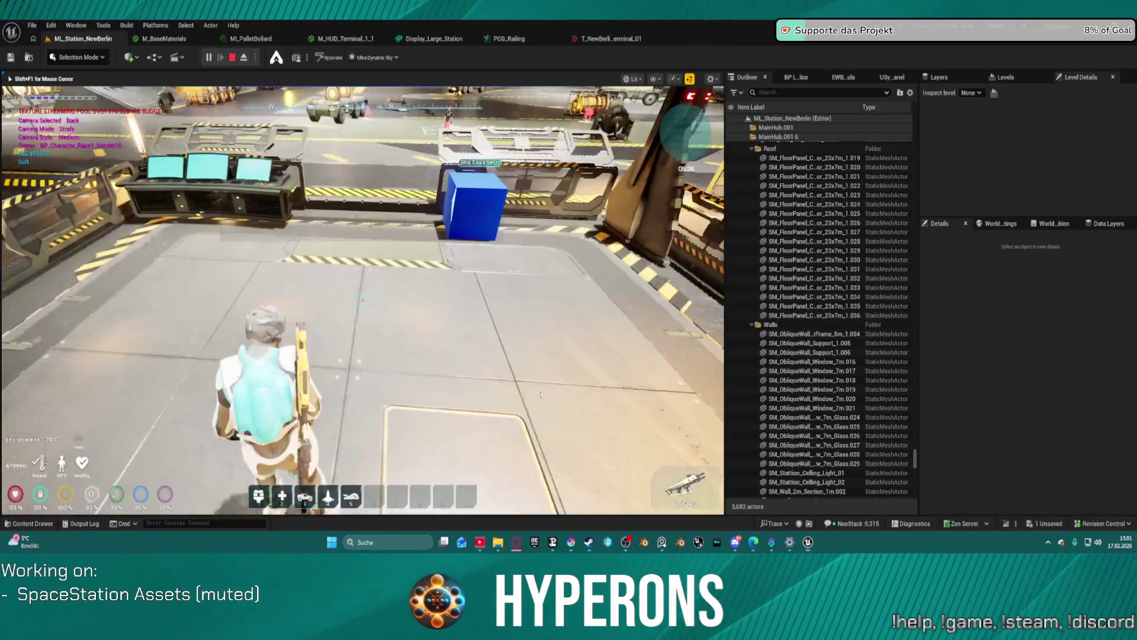
# Step: Return to the game and walk from the hangar down the corridor into the elevator
pyautogui.press('super')
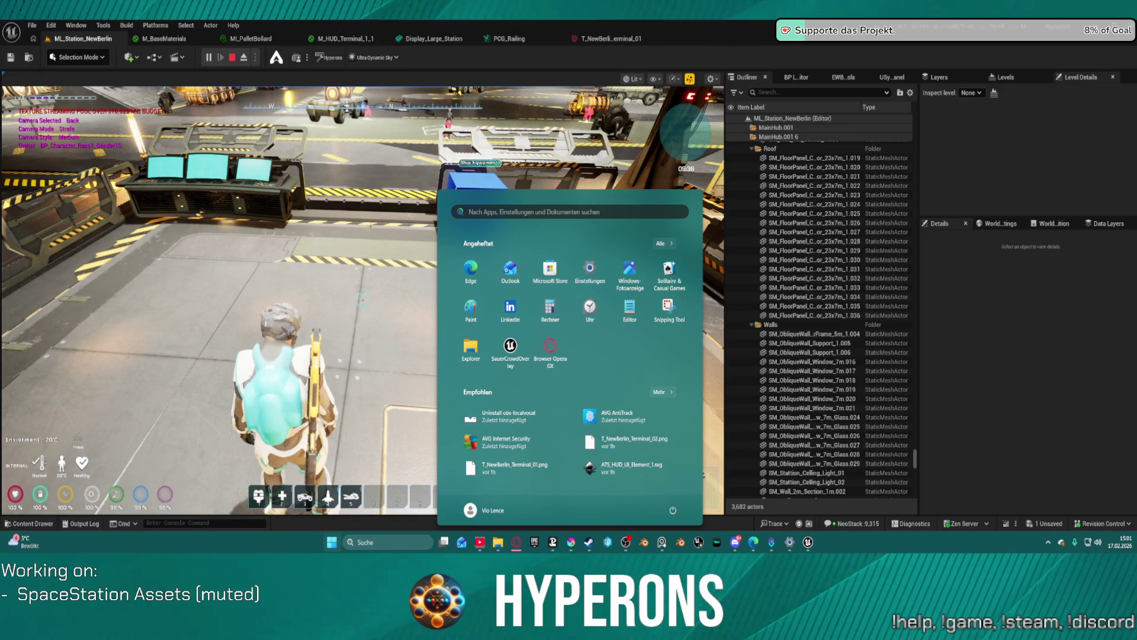
pyautogui.press('Escape')
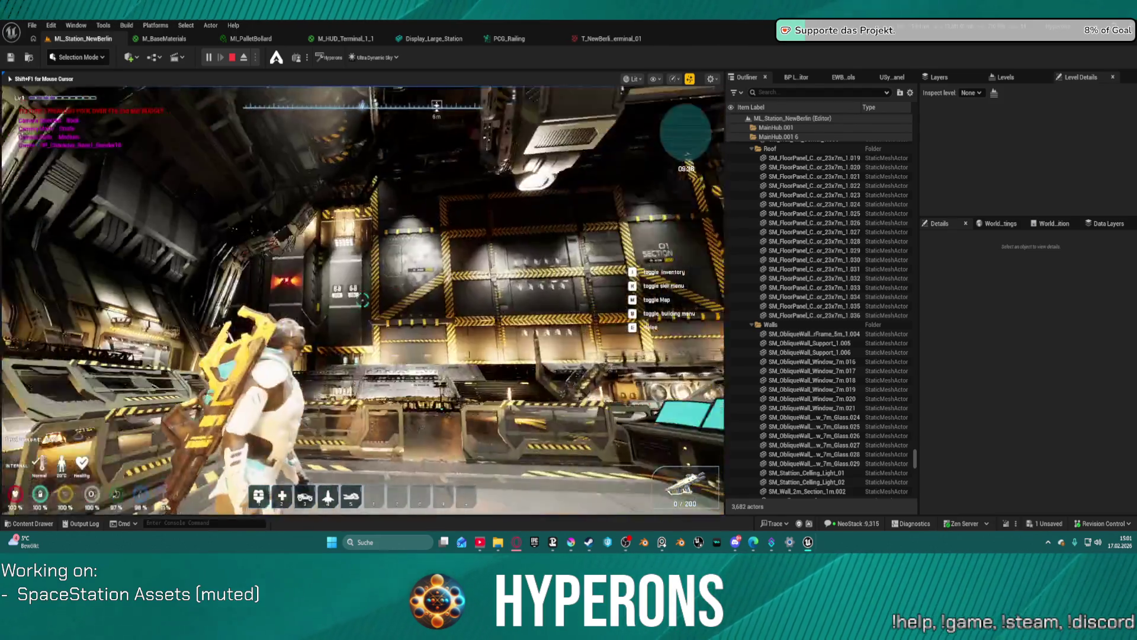
pyautogui.press('space')
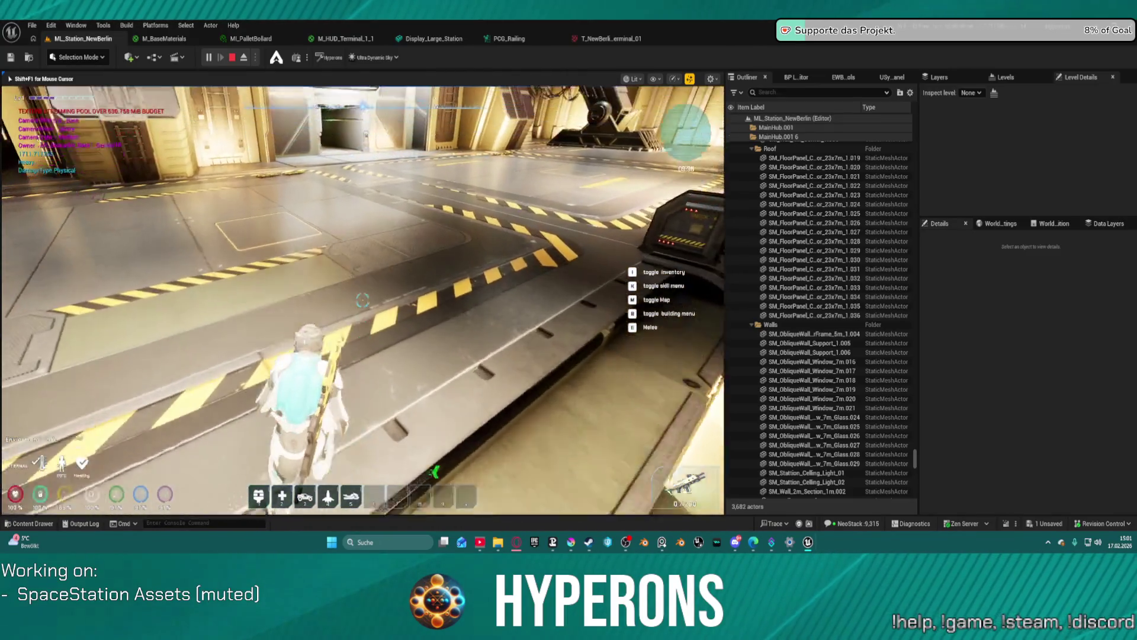
pyautogui.press('w')
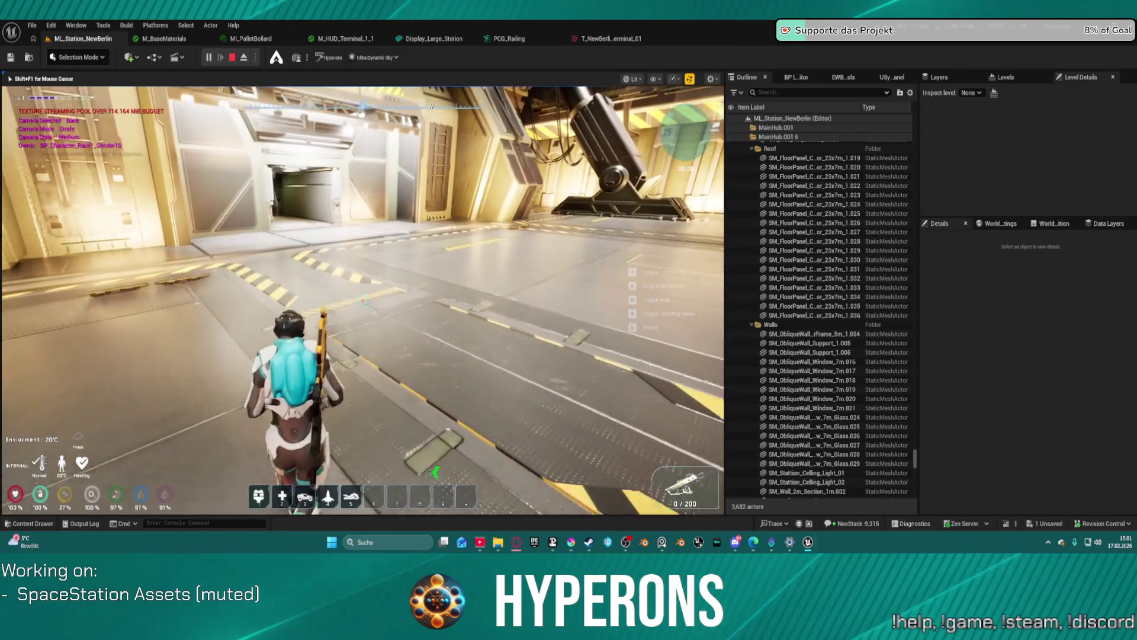
pyautogui.press('w')
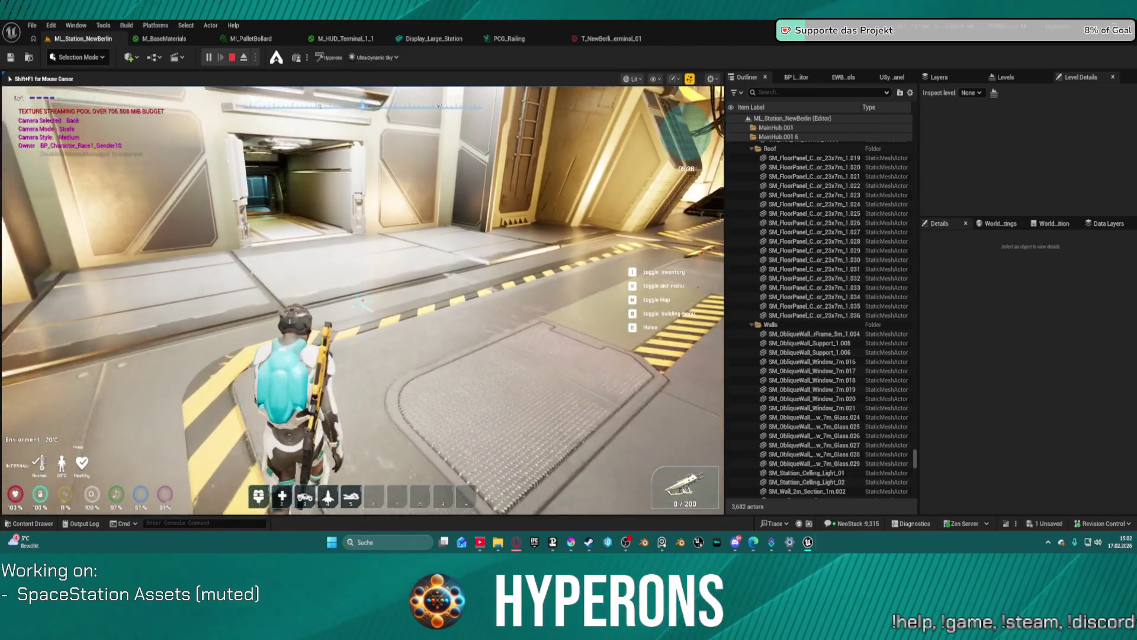
pyautogui.press('w')
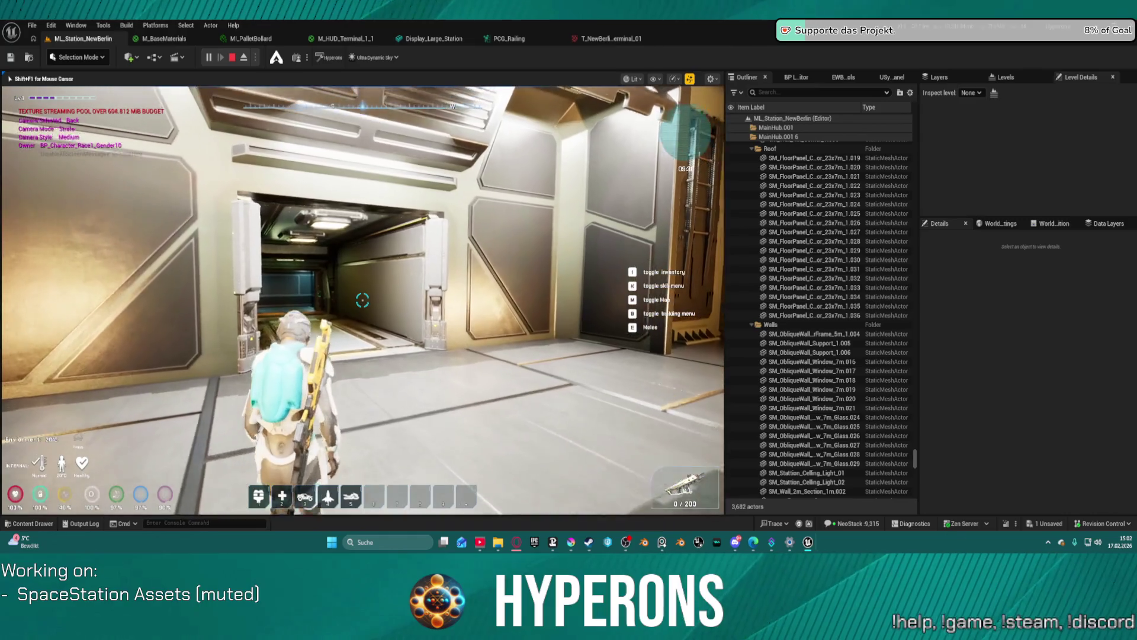
pyautogui.press('w')
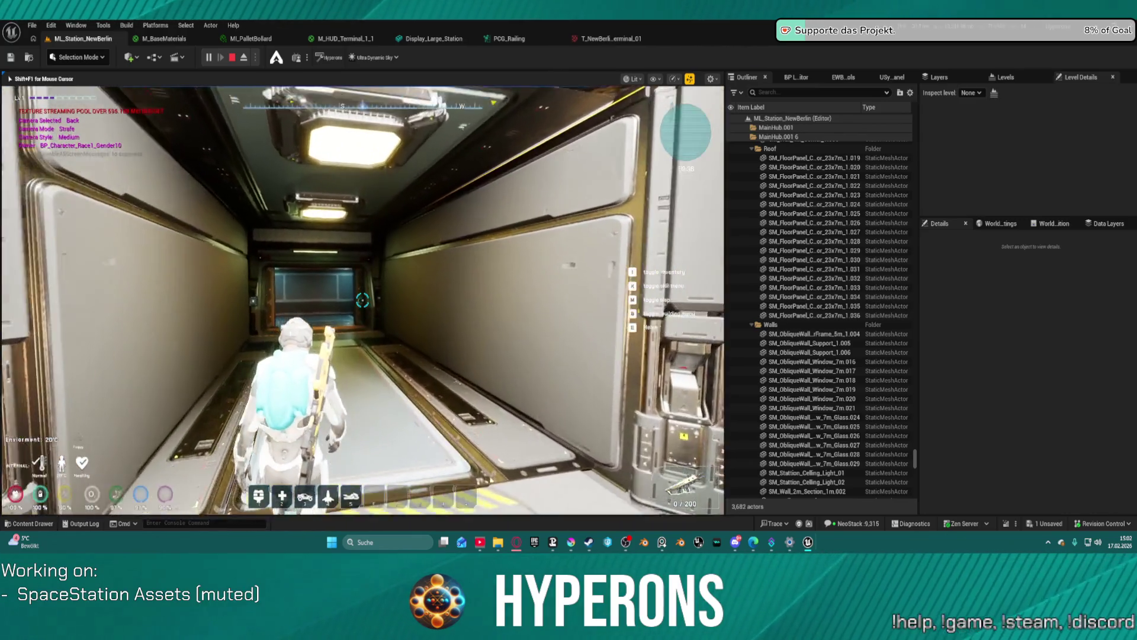
pyautogui.press('w')
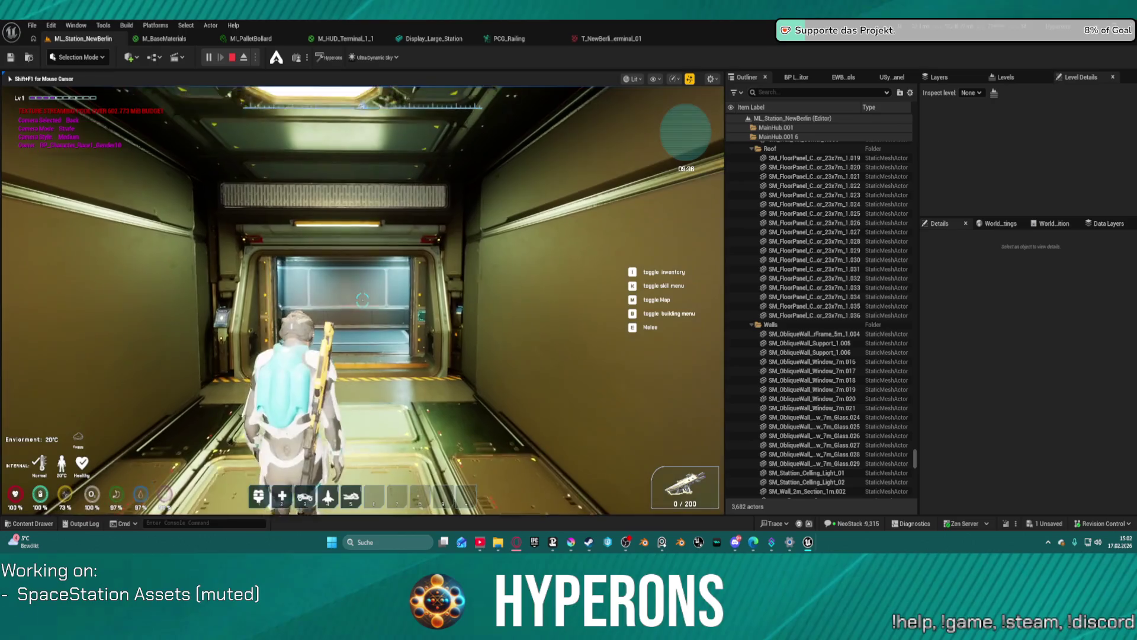
pyautogui.press('w')
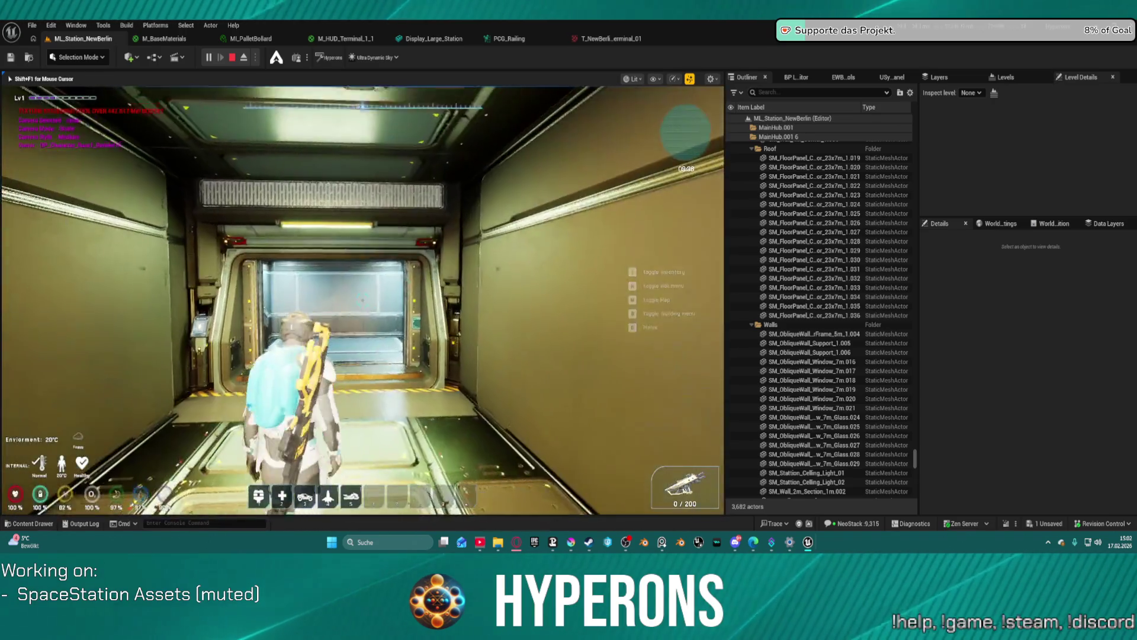
pyautogui.press('w')
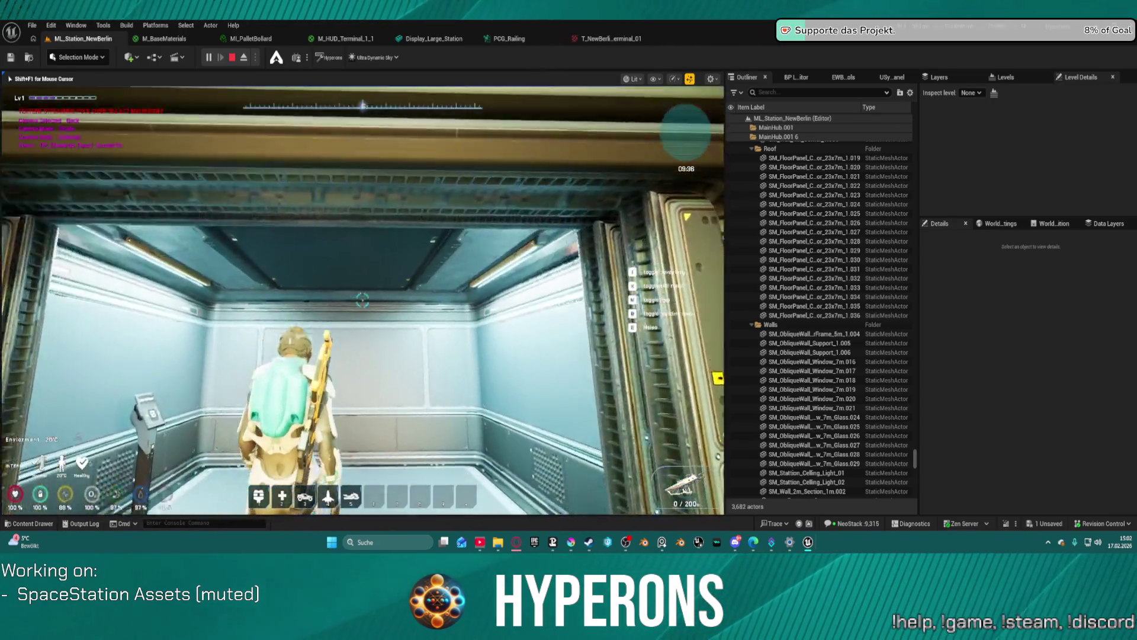
# Step: Ride the elevator to floor 1 and walk over to the Logistics display
pyautogui.moveTo(363, 301)
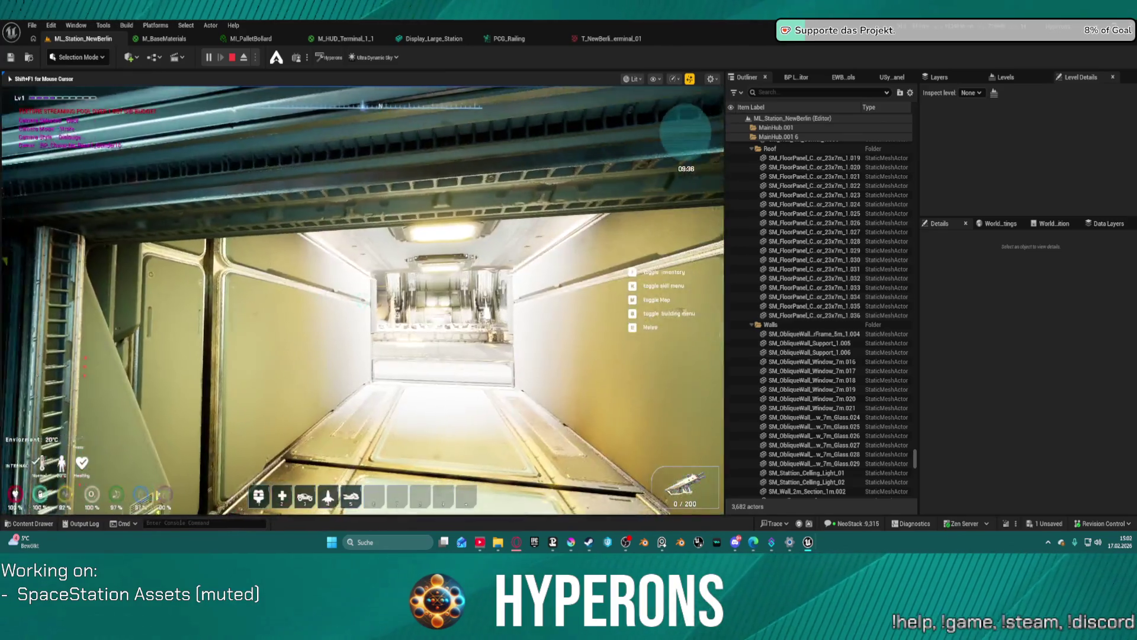
pyautogui.press('w')
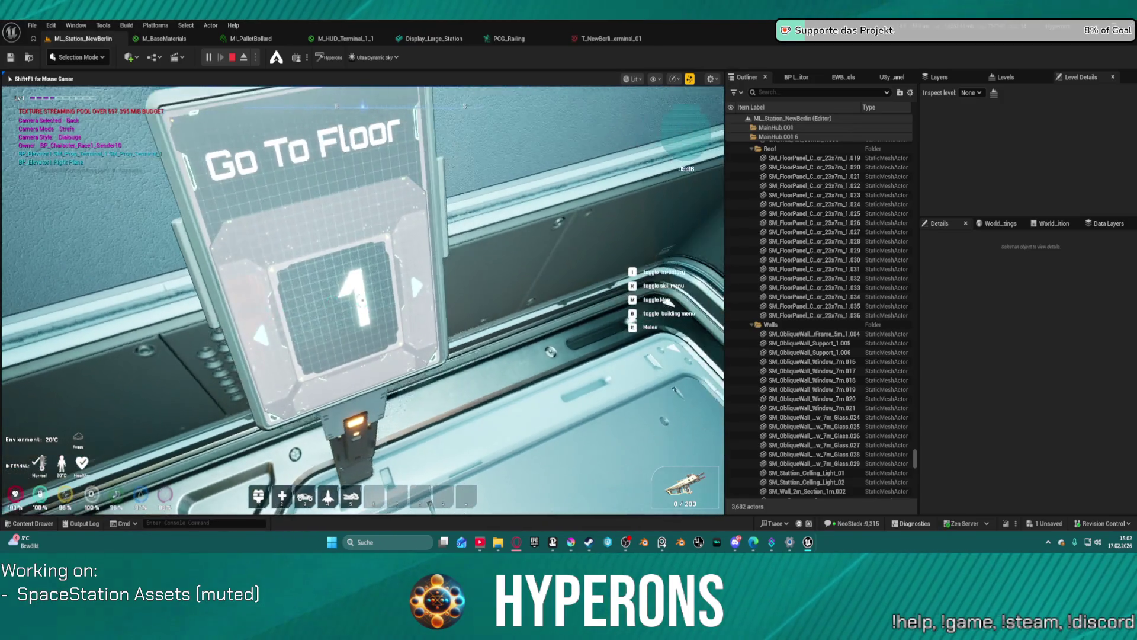
pyautogui.click(363, 301)
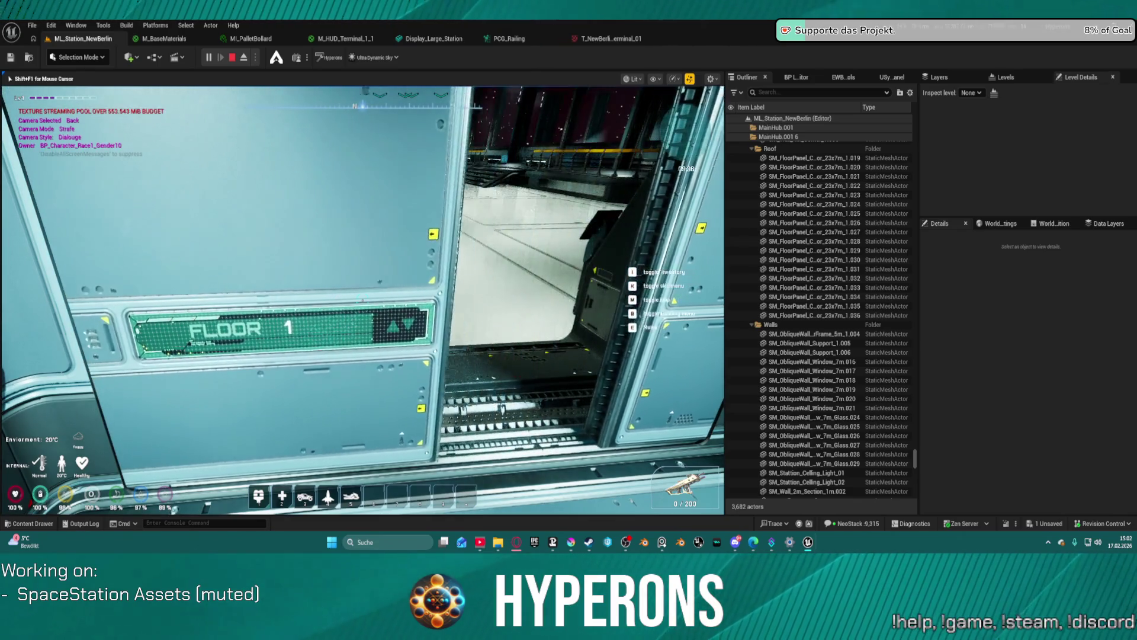
pyautogui.press('w')
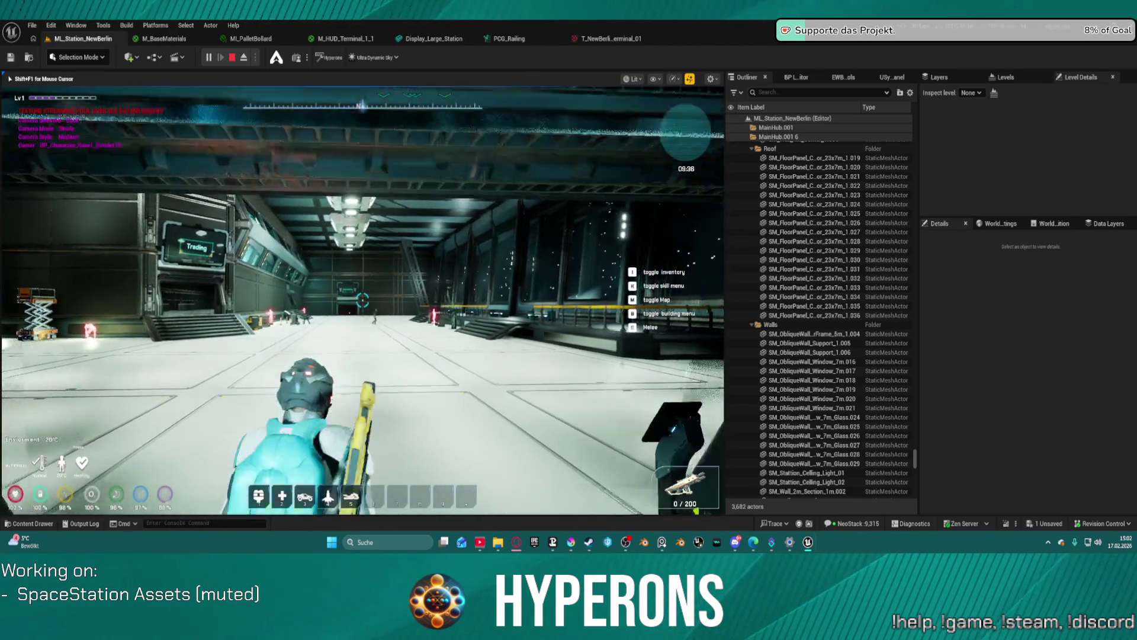
pyautogui.press('w')
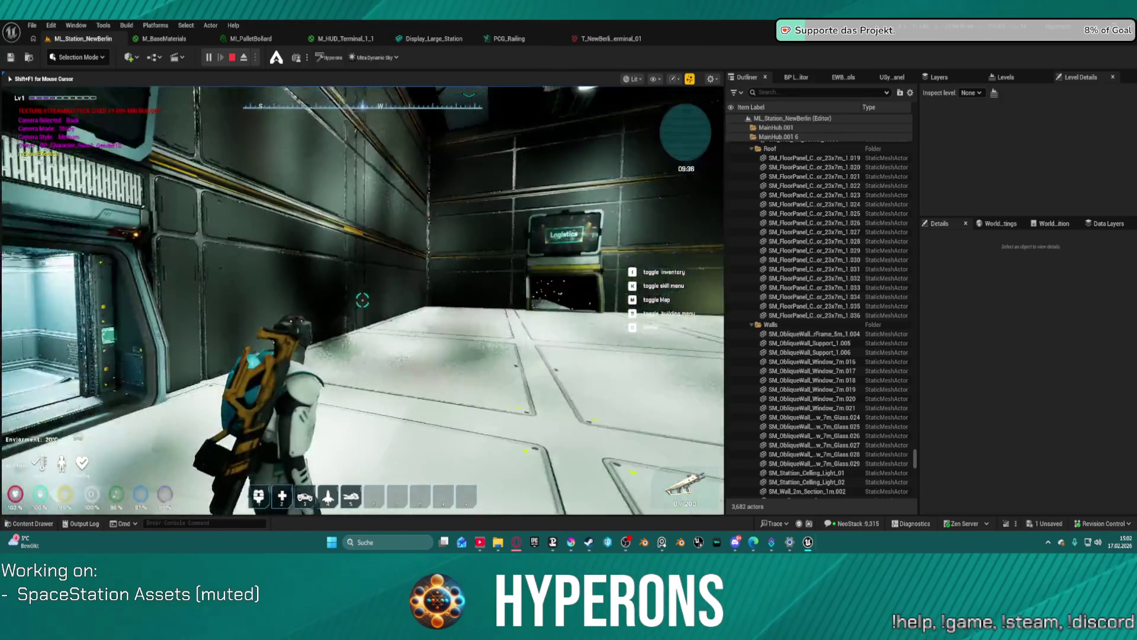
pyautogui.press('w')
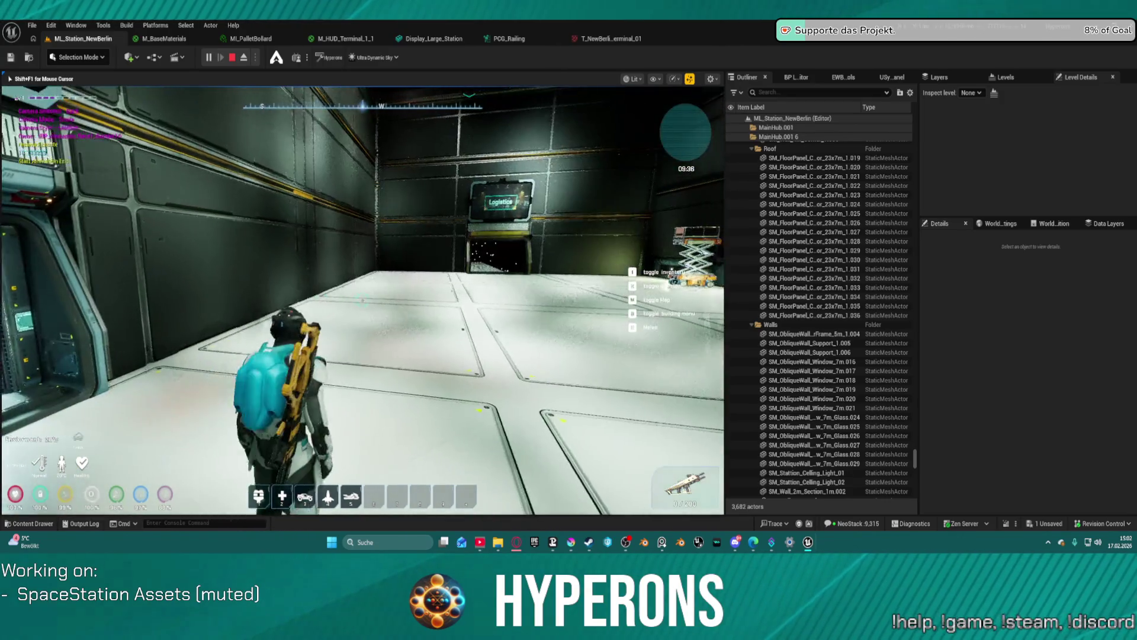
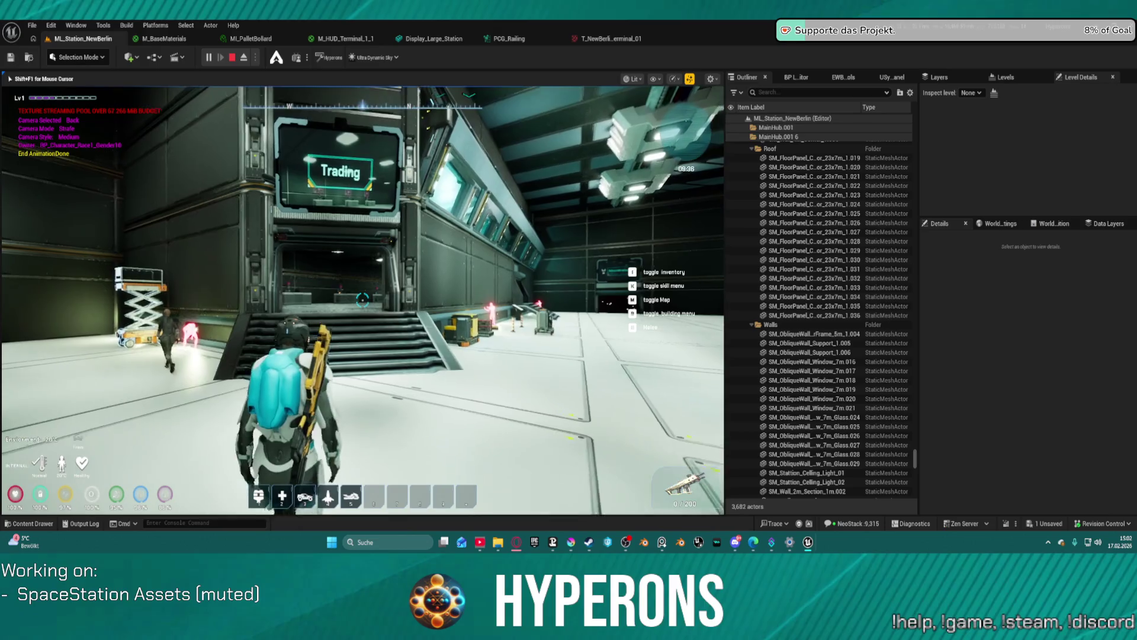
# Step: Walk the character up the stairs and through the doorway into the hall, then stop the playtest
pyautogui.press('w')
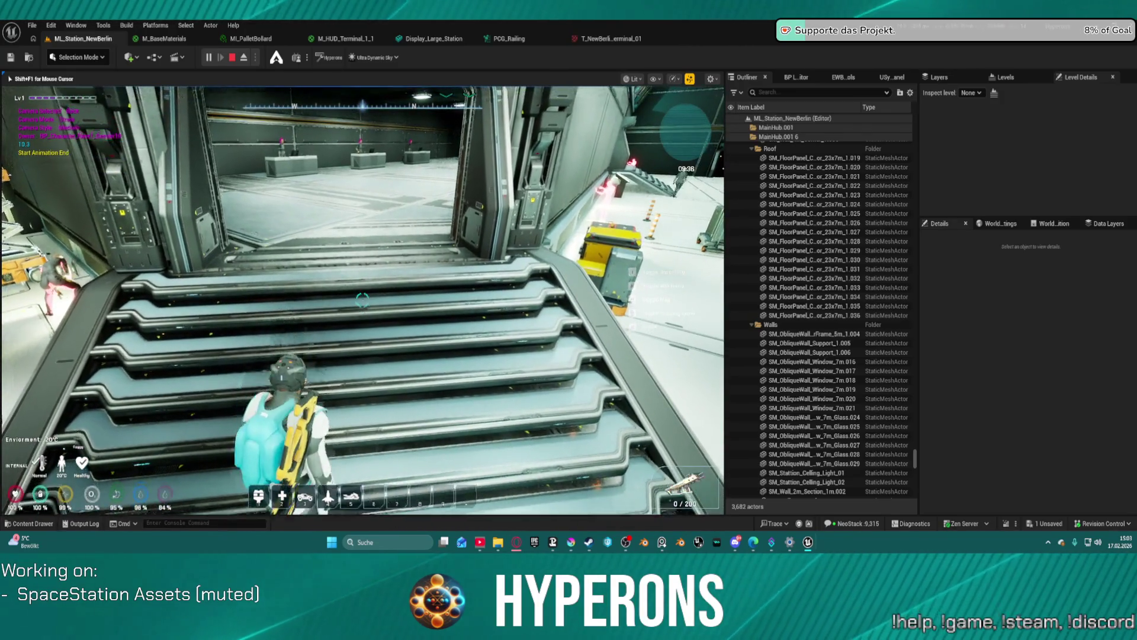
pyautogui.press('w')
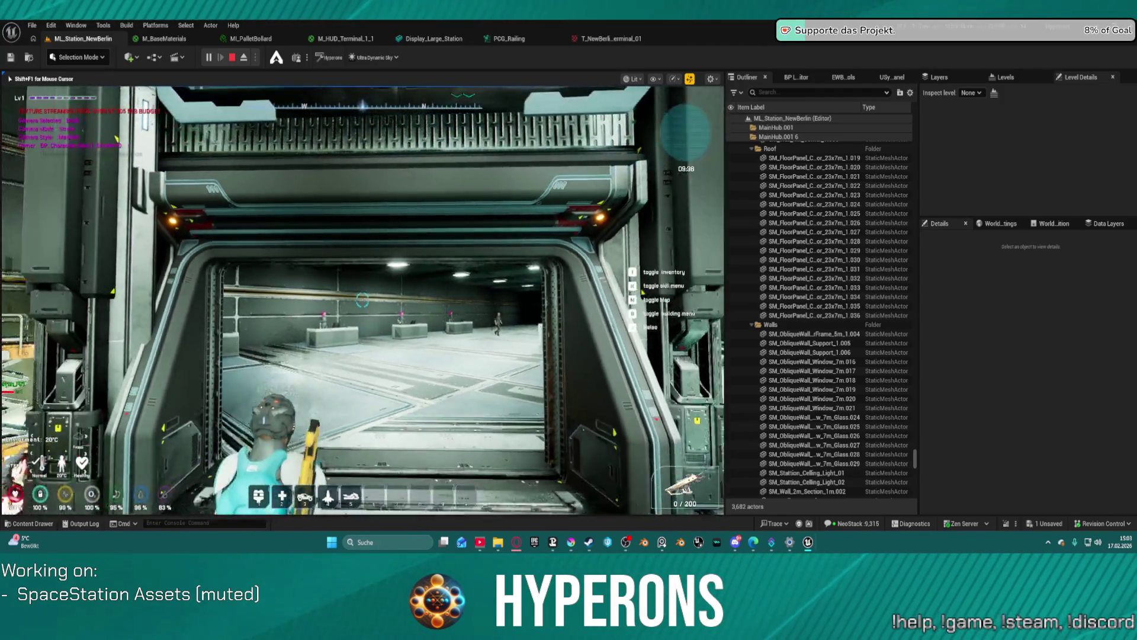
pyautogui.press('w')
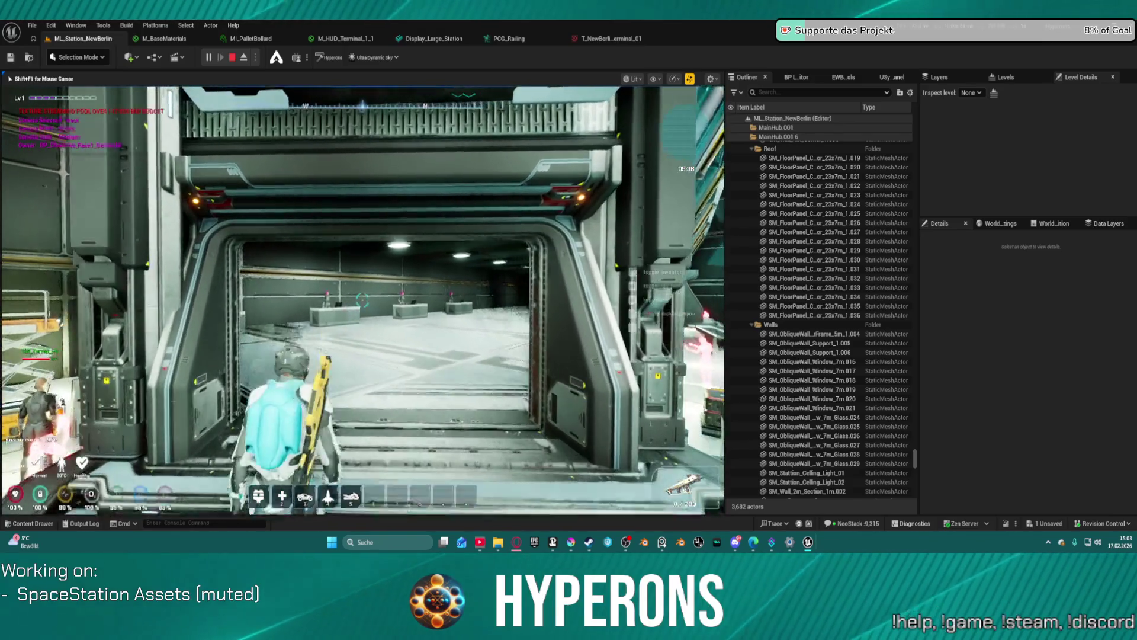
pyautogui.press('w')
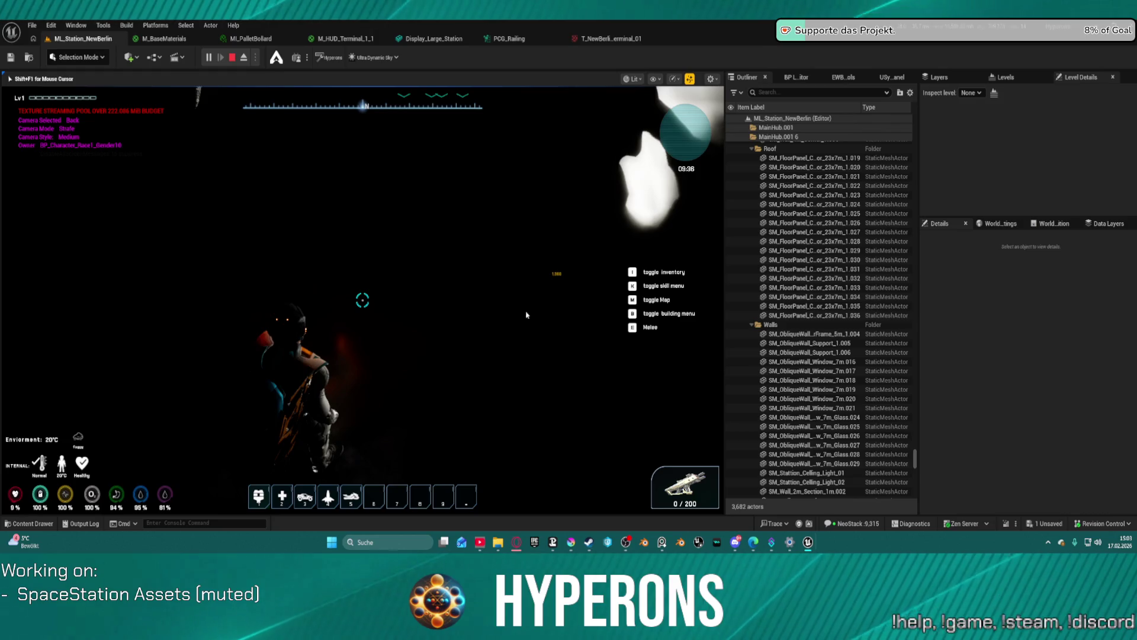
pyautogui.press('Escape')
pyautogui.moveTo(495, 274); pyautogui.dragTo(480, 231)
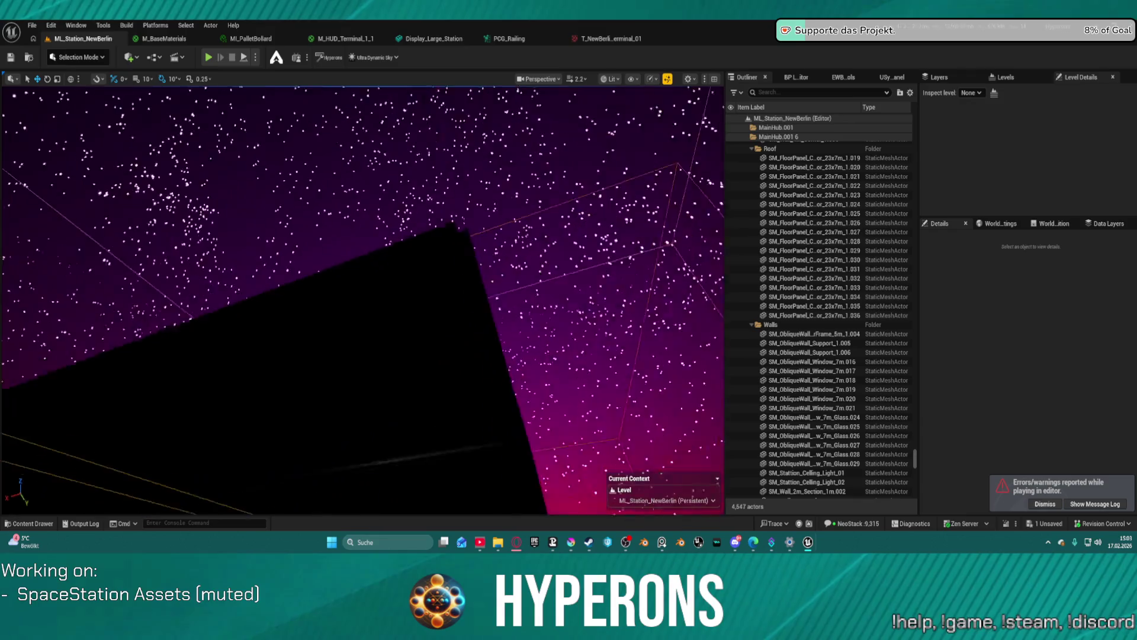
# Step: Select the LSV_MainHub streaming volume and switch to the scale gizmo
pyautogui.moveTo(362, 296); pyautogui.dragTo(349, 272)
pyautogui.moveTo(383, 270); pyautogui.dragTo(383, 270)
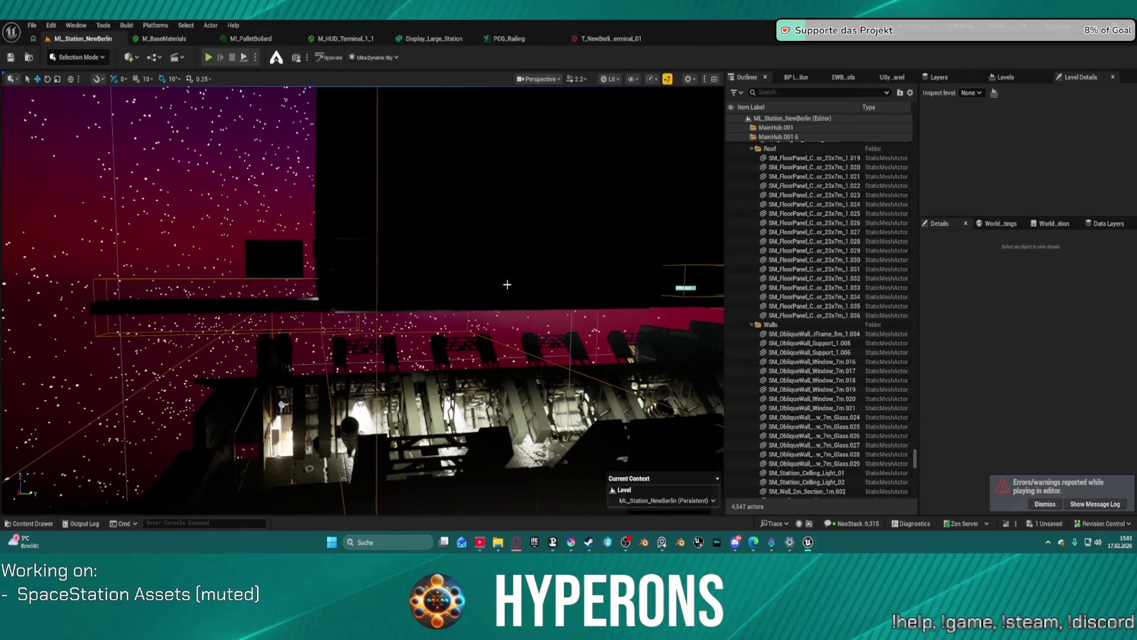
pyautogui.click(376, 249)
pyautogui.moveTo(376, 249); pyautogui.dragTo(376, 249)
pyautogui.moveTo(528, 256); pyautogui.dragTo(528, 257)
pyautogui.press('e')
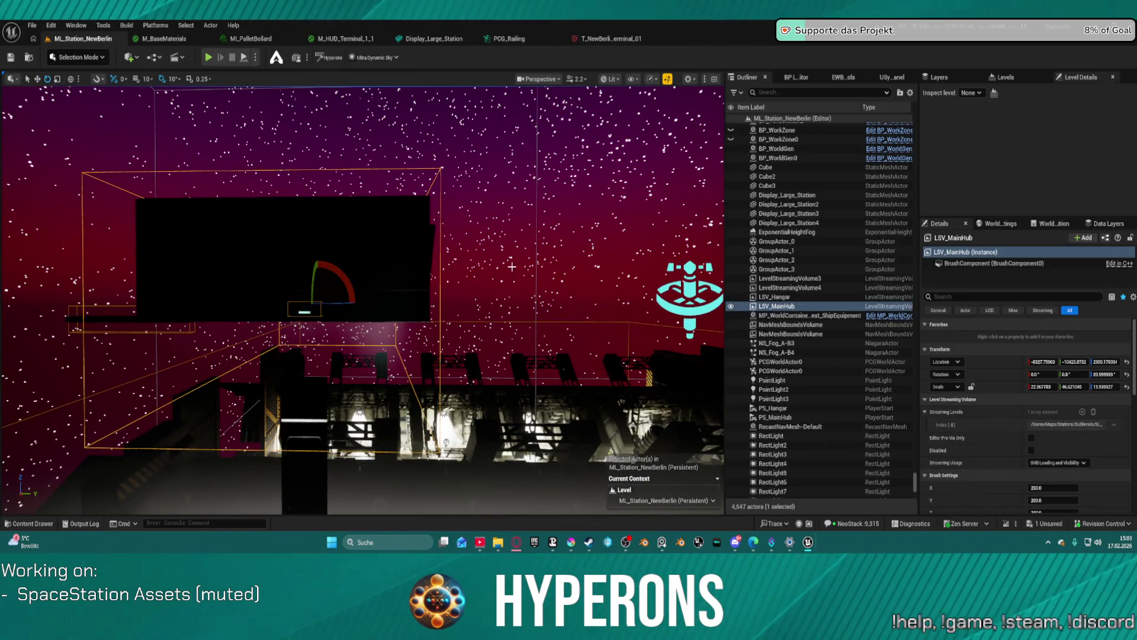
pyautogui.press('r')
# Step: Widen LSV_MainHub slightly along X, shift it along Y, and frame it in view
pyautogui.moveTo(341, 305); pyautogui.dragTo(349, 305)
pyautogui.moveTo(471, 337); pyautogui.dragTo(458, 335)
pyautogui.moveTo(350, 304); pyautogui.dragTo(349, 305)
pyautogui.press('f')
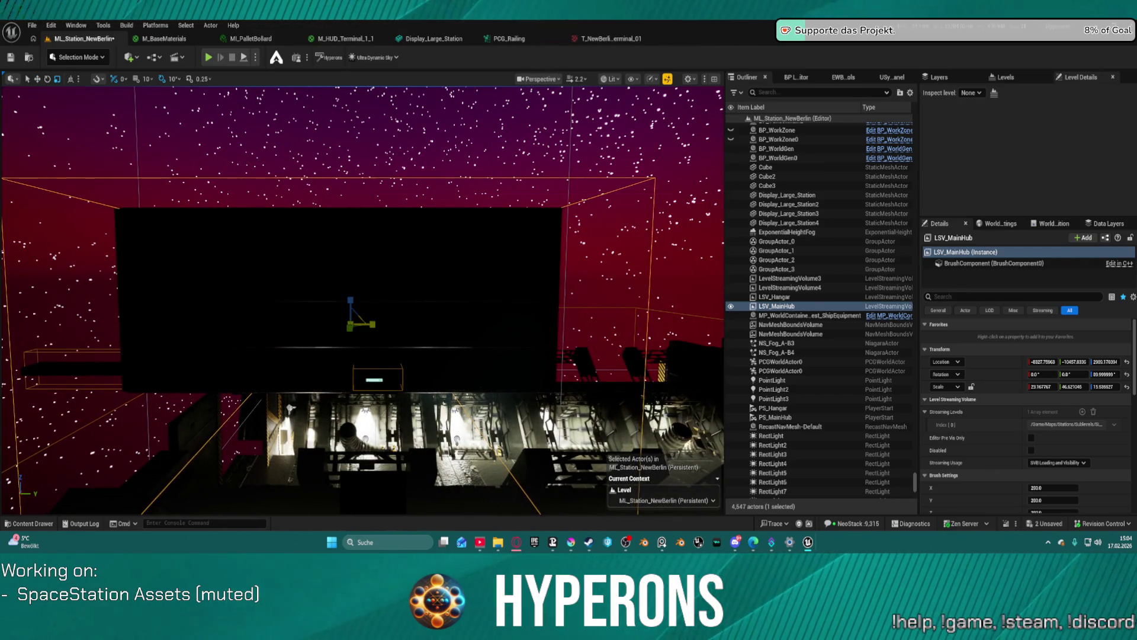
pyautogui.moveTo(370, 324)
pyautogui.mouseDown()
pyautogui.moveTo(433, 319)
pyautogui.moveTo(397, 318)
pyautogui.moveTo(437, 299)
pyautogui.mouseUp()
pyautogui.click(462, 337)
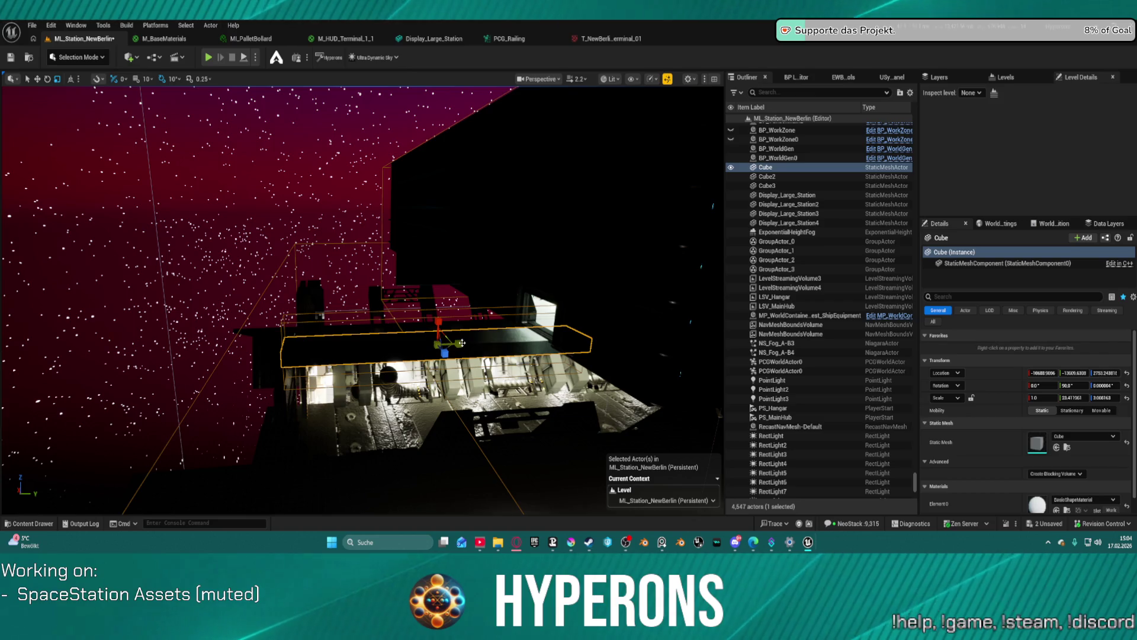
# Step: With world-space axes, duplicate the Cube slab as Cube4 off to the left
pyautogui.hotkey('ctrl', '`')
pyautogui.keyDown('alt'); pyautogui.moveTo(462, 343); pyautogui.dragTo(123, 352); pyautogui.keyUp('alt')
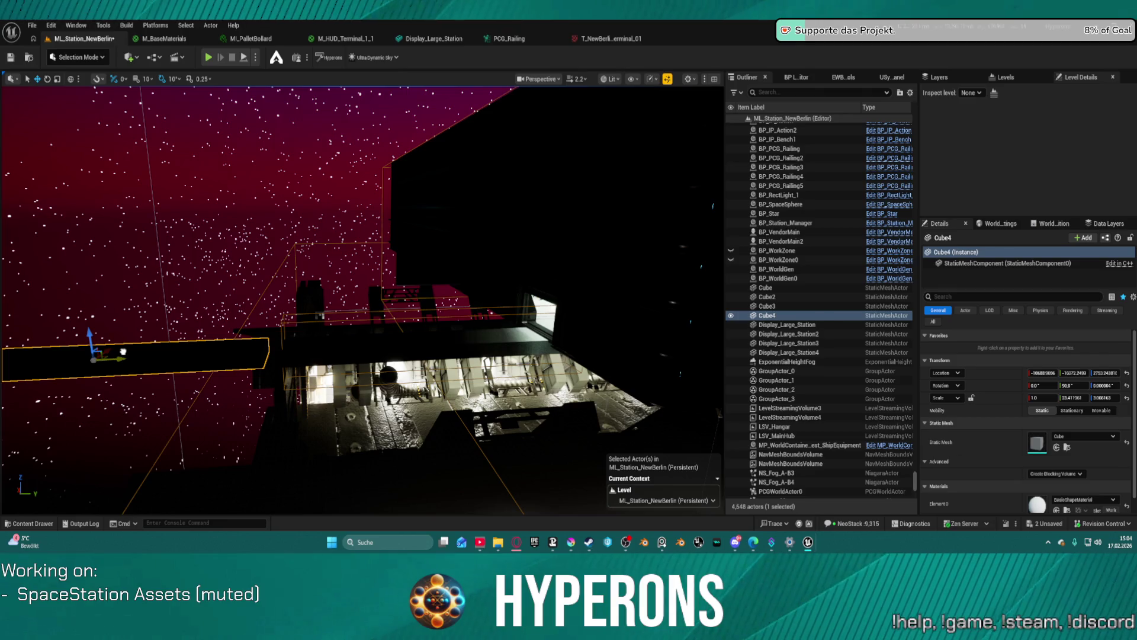
pyautogui.click(360, 335)
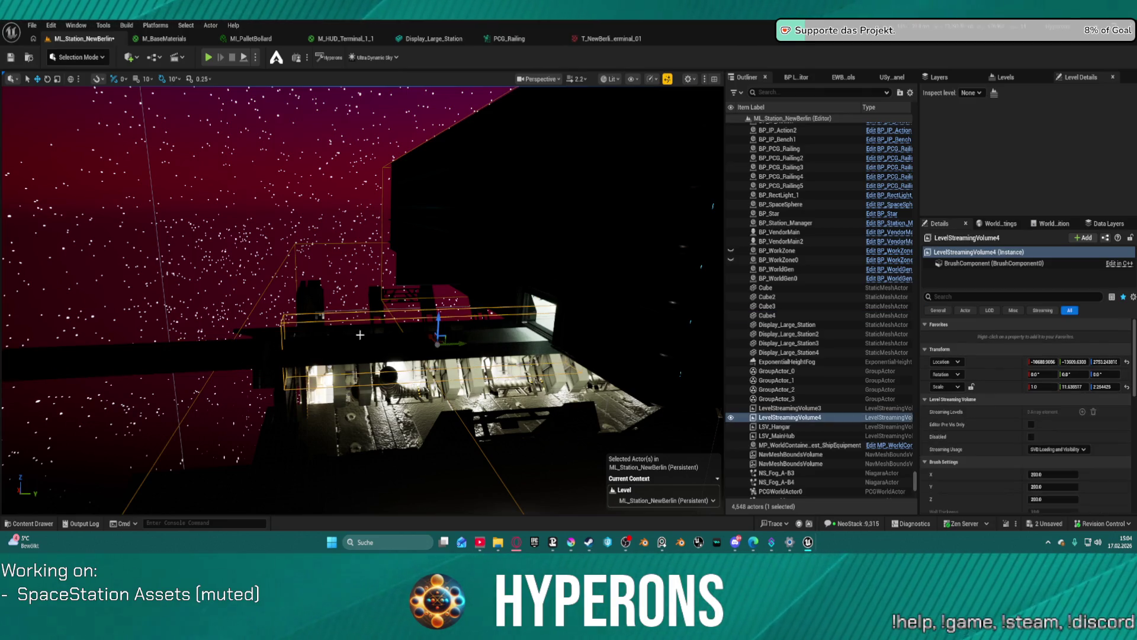
pyautogui.click(222, 353)
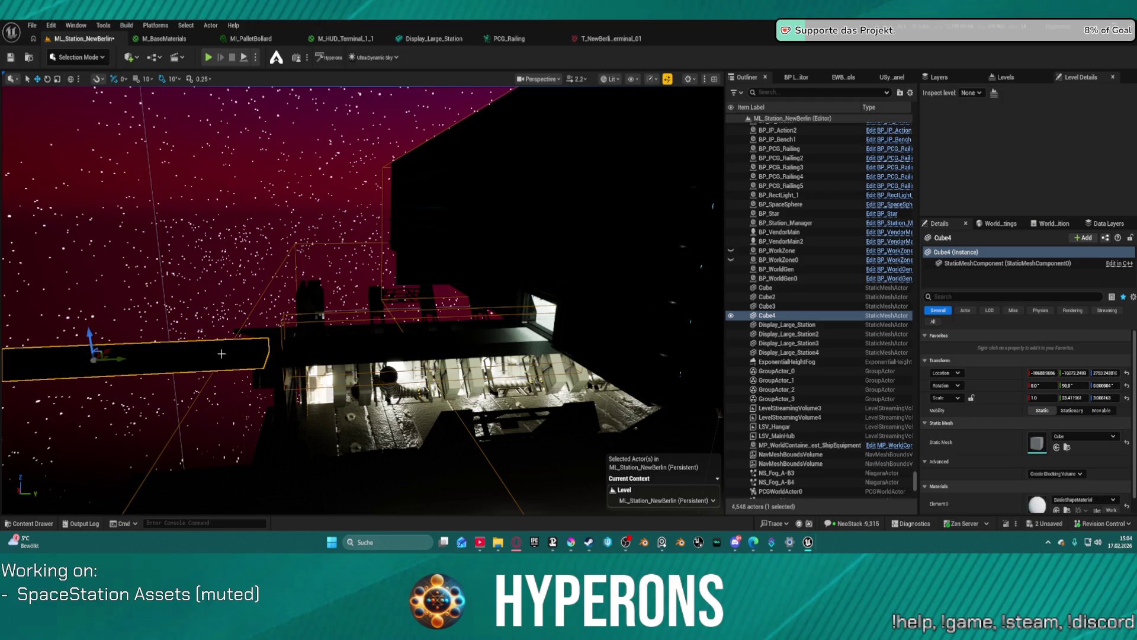
# Step: Duplicate the streaming volume as LevelStreamingVolume5 and move it left over Cube4
pyautogui.hotkey('ctrl', 'v')
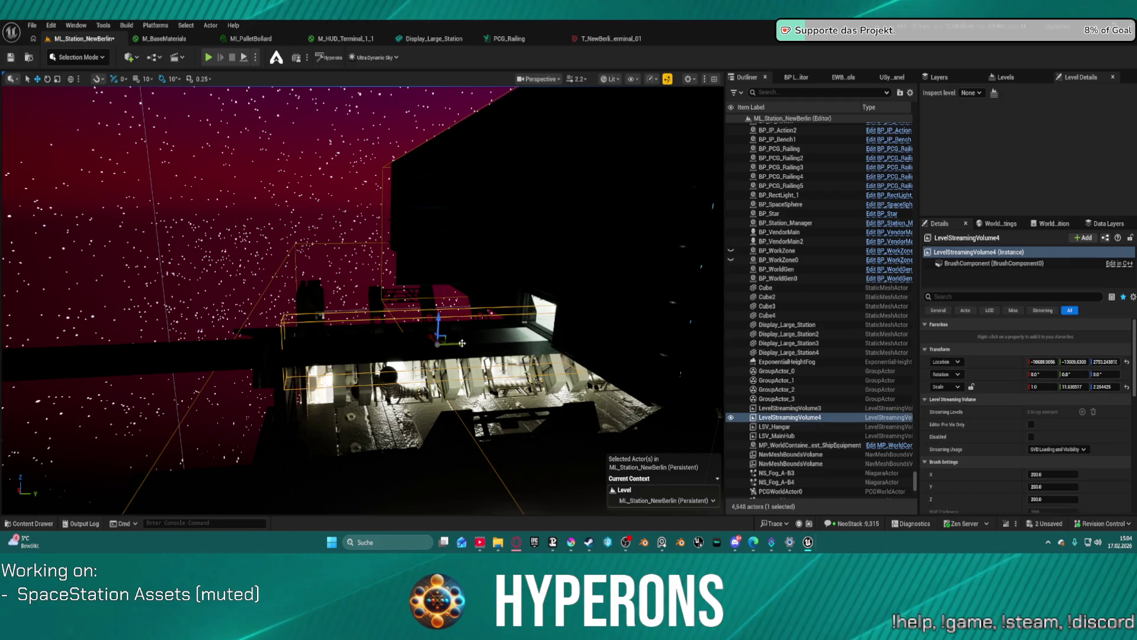
pyautogui.moveTo(345, 345); pyautogui.dragTo(179, 359)
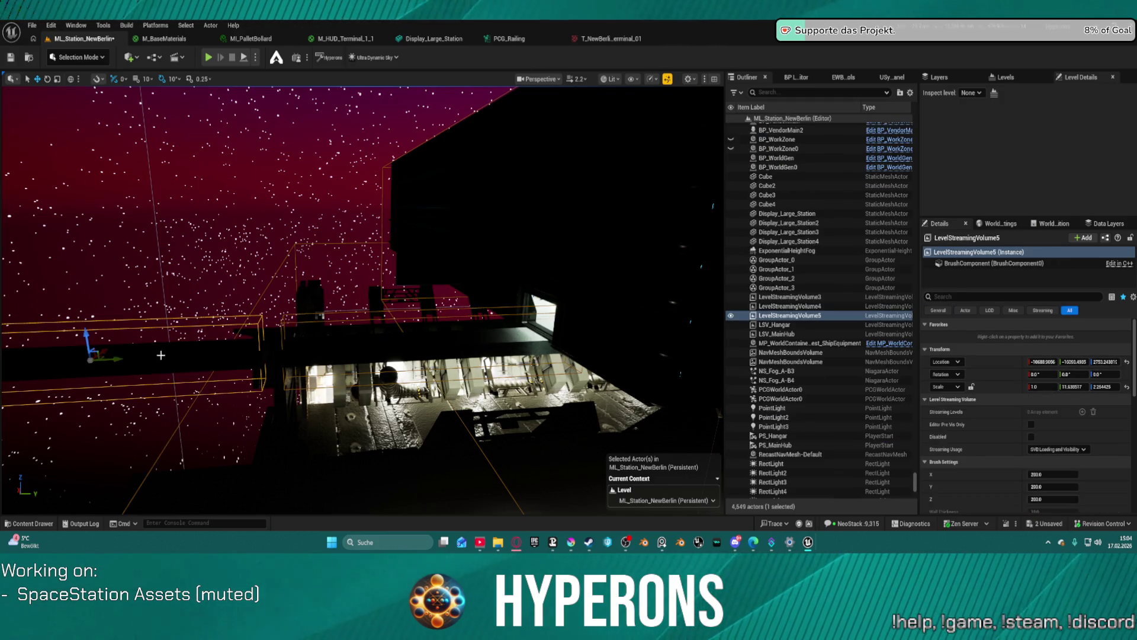
pyautogui.click(179, 358)
pyautogui.click(938, 77)
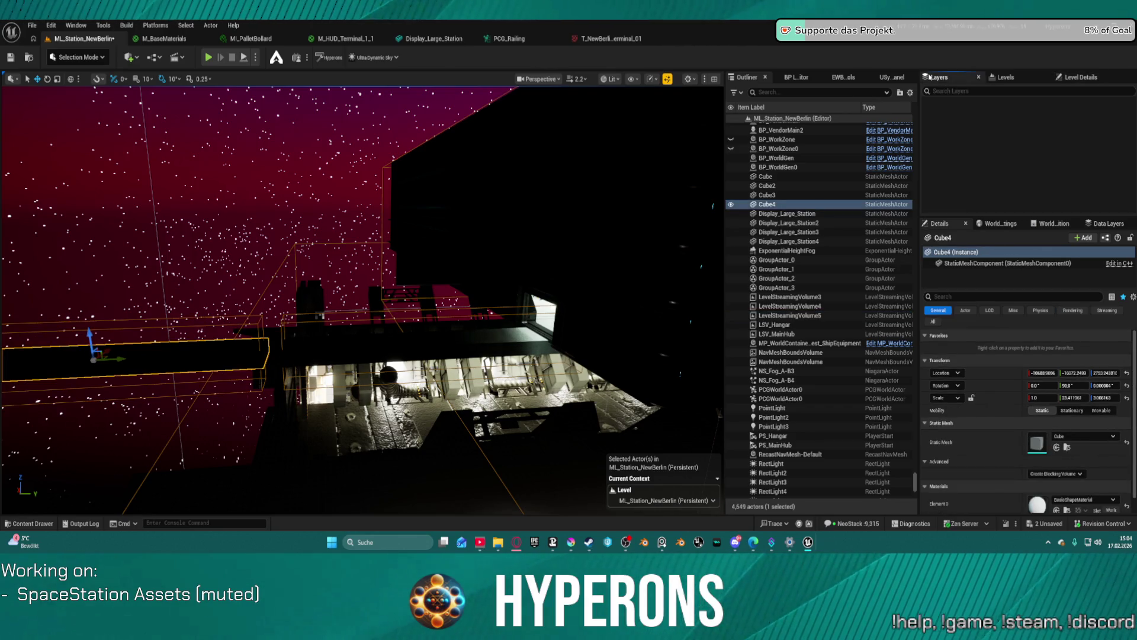
pyautogui.scroll(5, 425, 246)
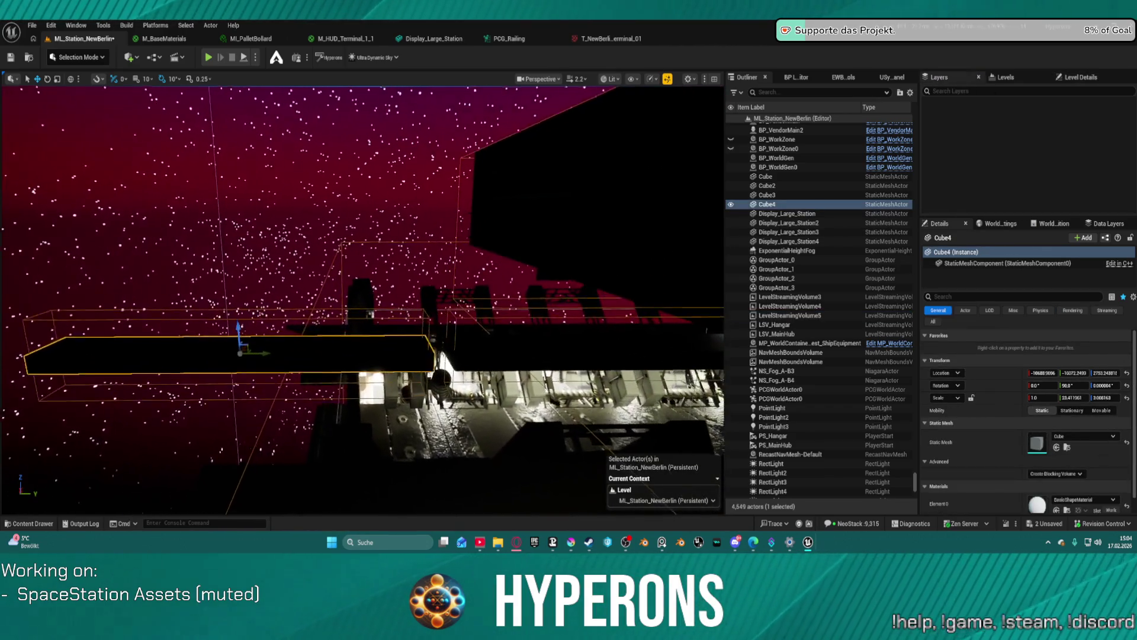
pyautogui.click(371, 306)
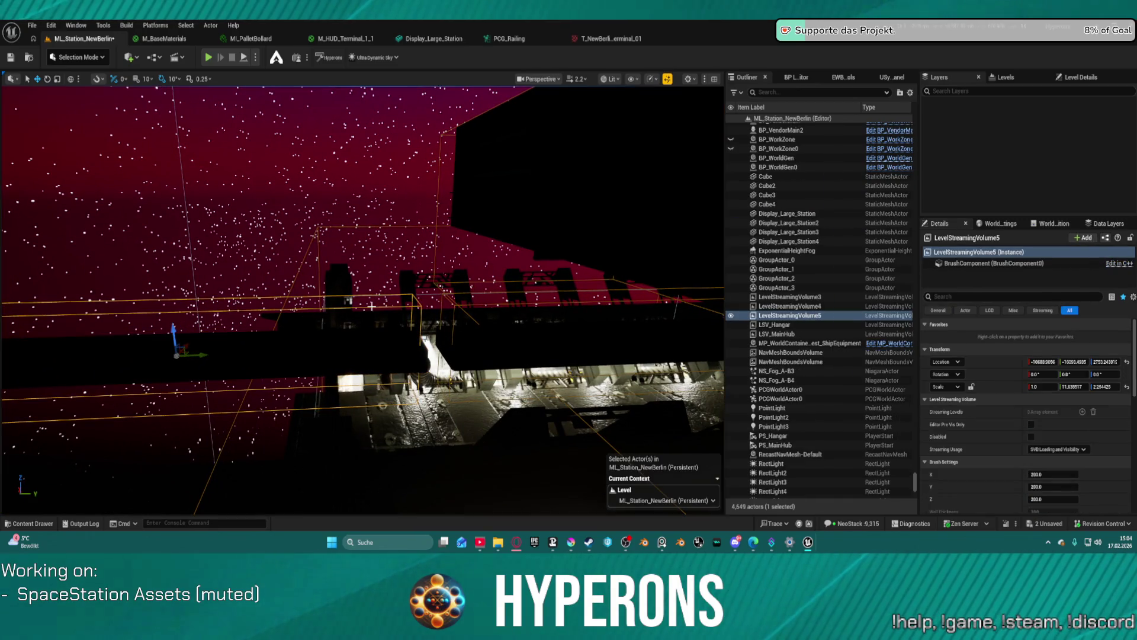
# Step: Select the Cube4 walkway and start a Play In Editor session
pyautogui.scroll(-10, 1027, 428)
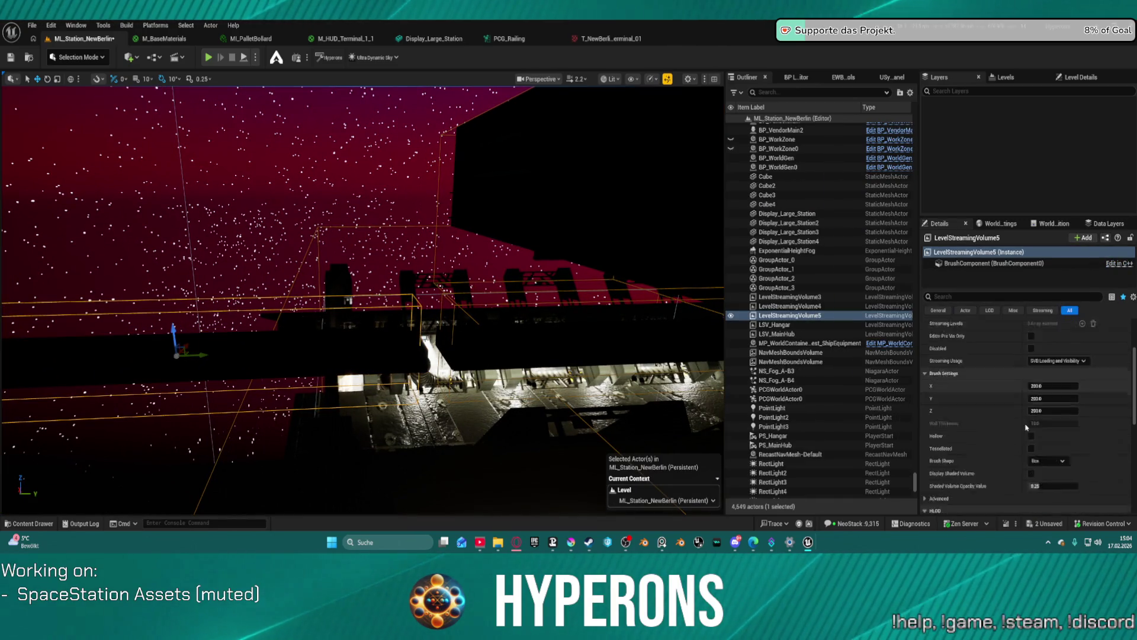
pyautogui.scroll(-2, 1028, 427)
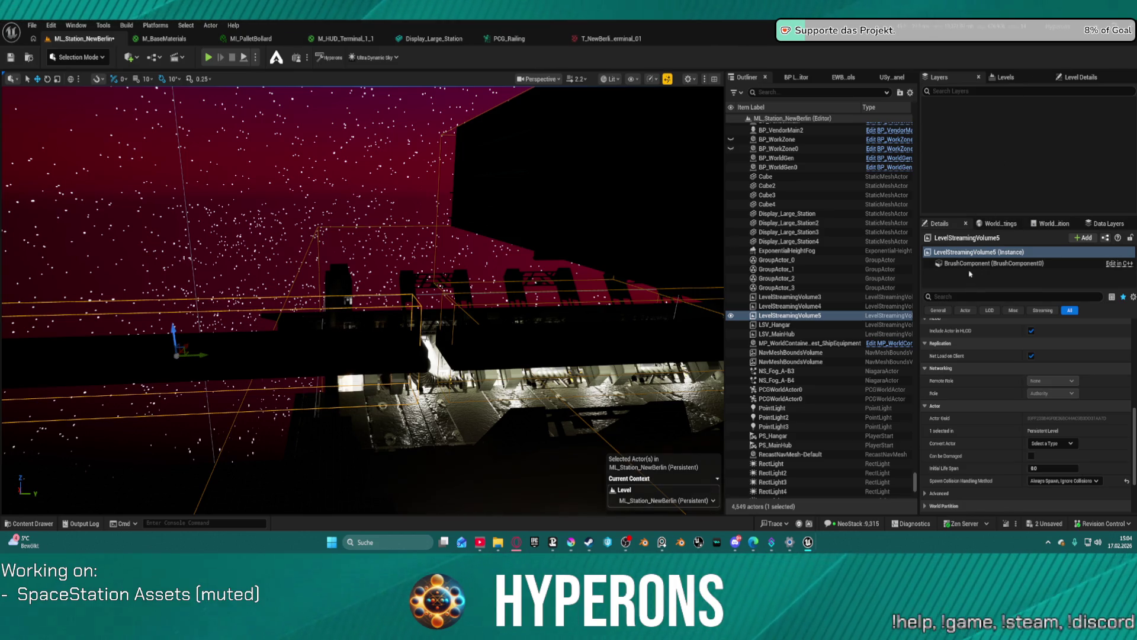
pyautogui.scroll(10, 1027, 386)
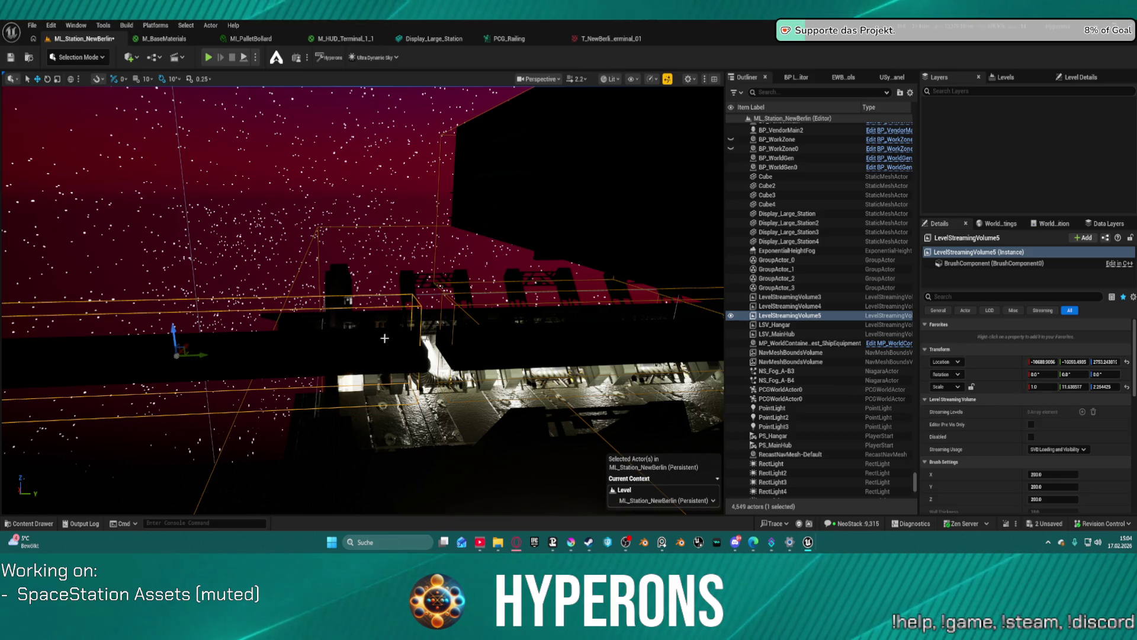
pyautogui.click(233, 361)
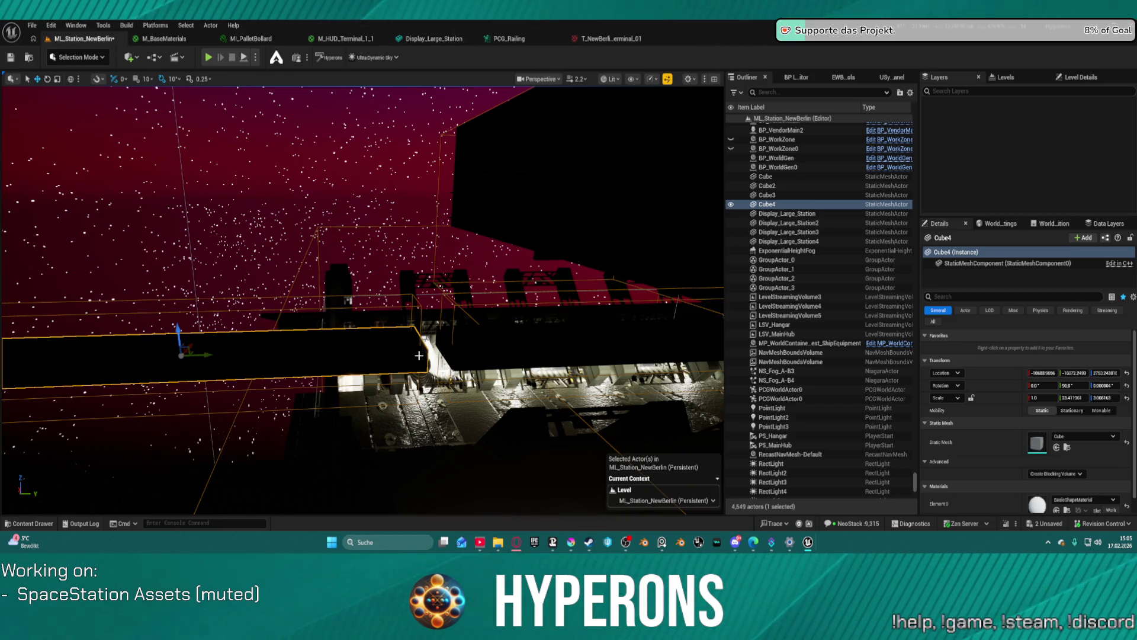
pyautogui.click(208, 57)
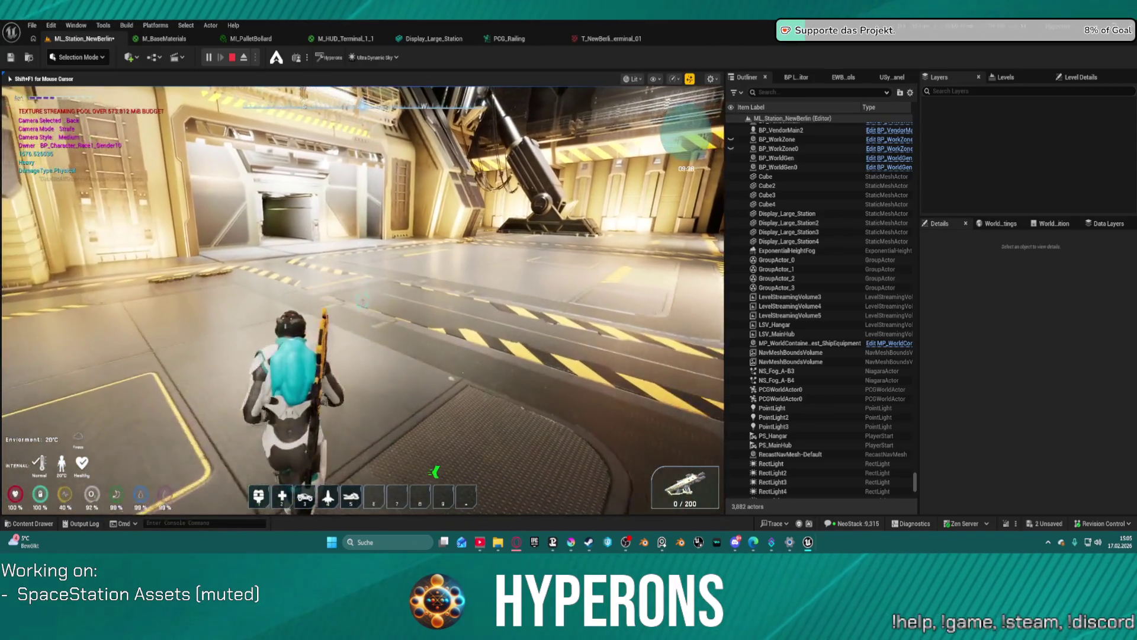
# Step: Walk through the hangar, run r.Streaming.PoolSize 0 from console history, and take the elevator to floor 1
pyautogui.press('w')
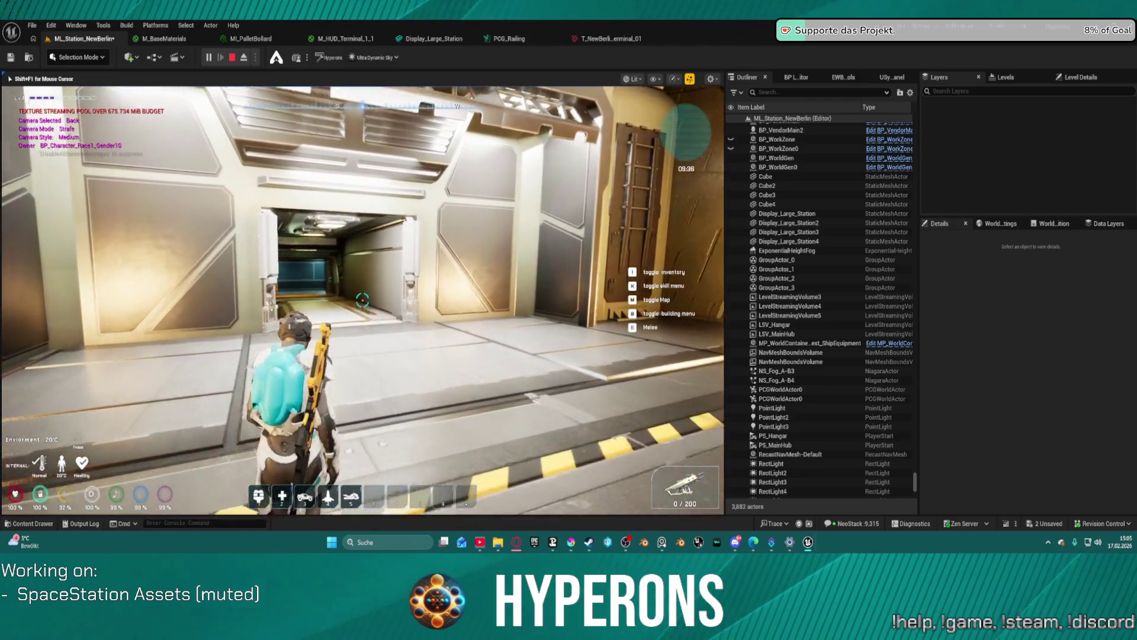
pyautogui.press('w')
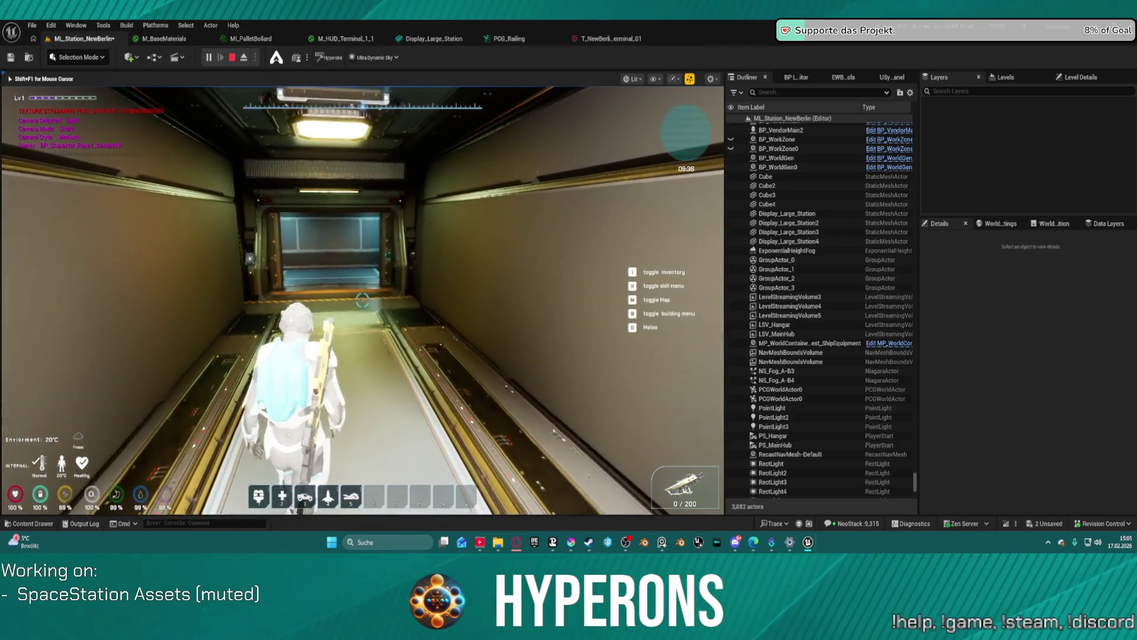
pyautogui.click(183, 523)
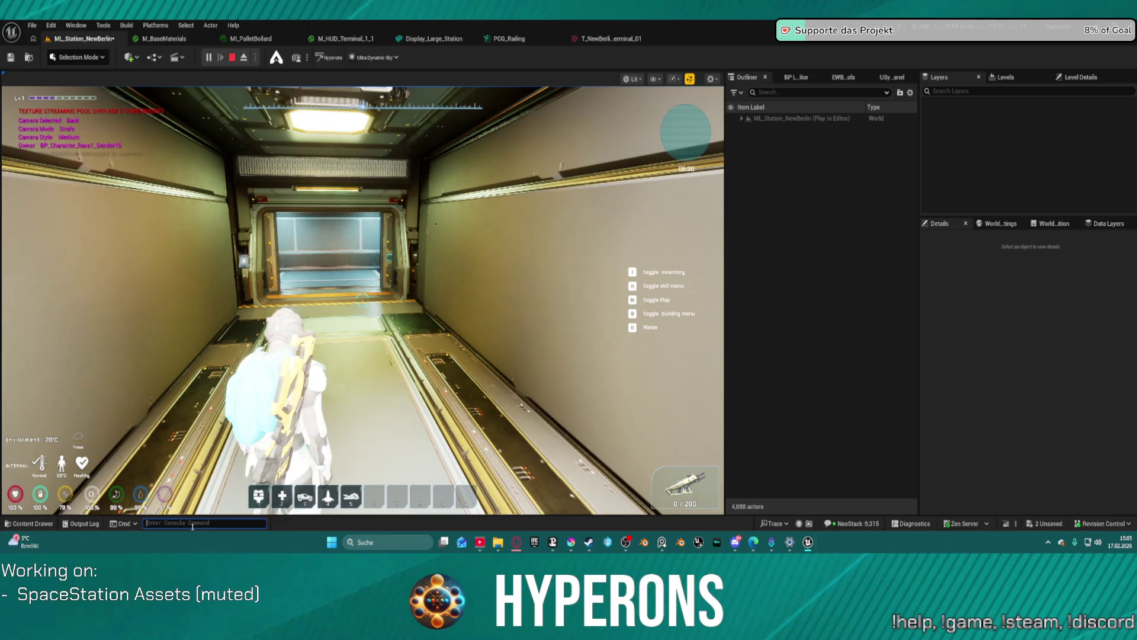
pyautogui.press('Up')
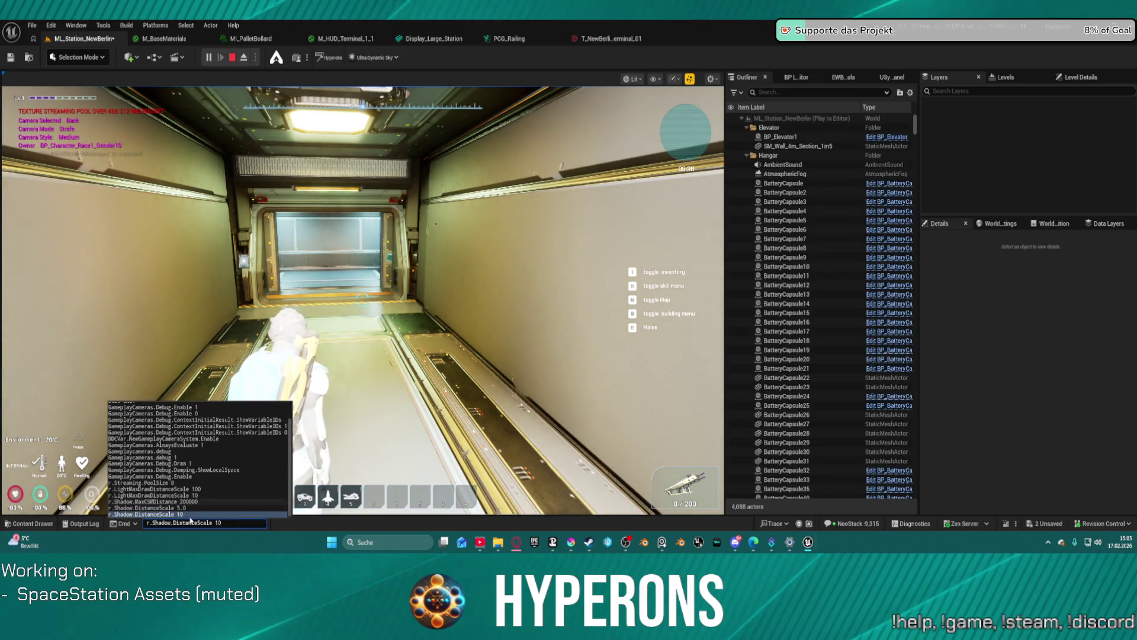
pyautogui.click(186, 483)
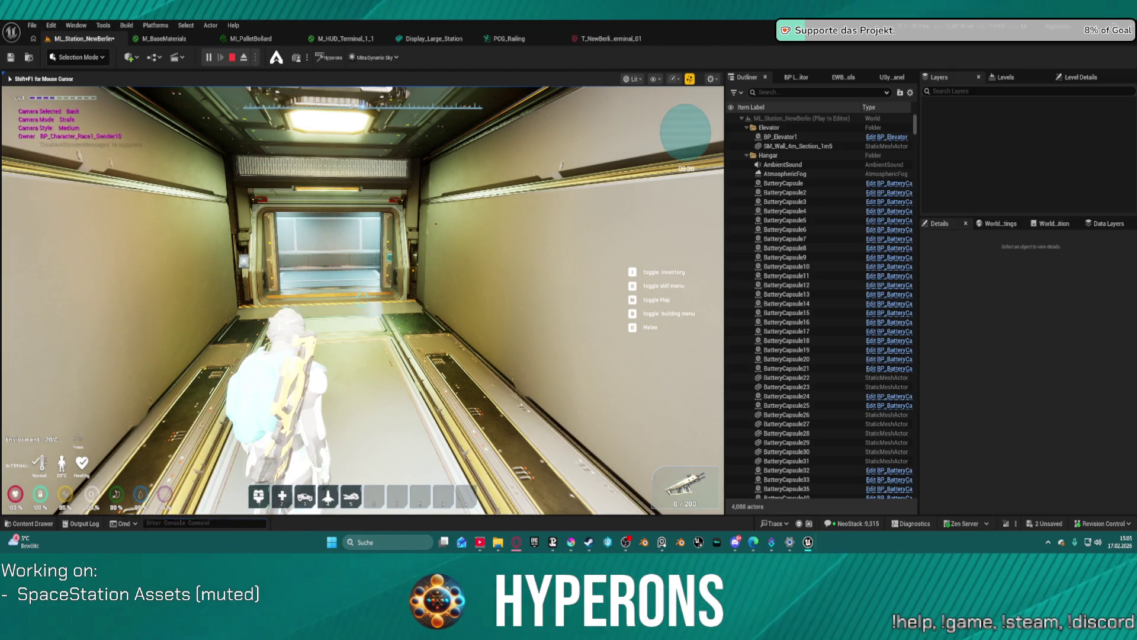
pyautogui.press('w')
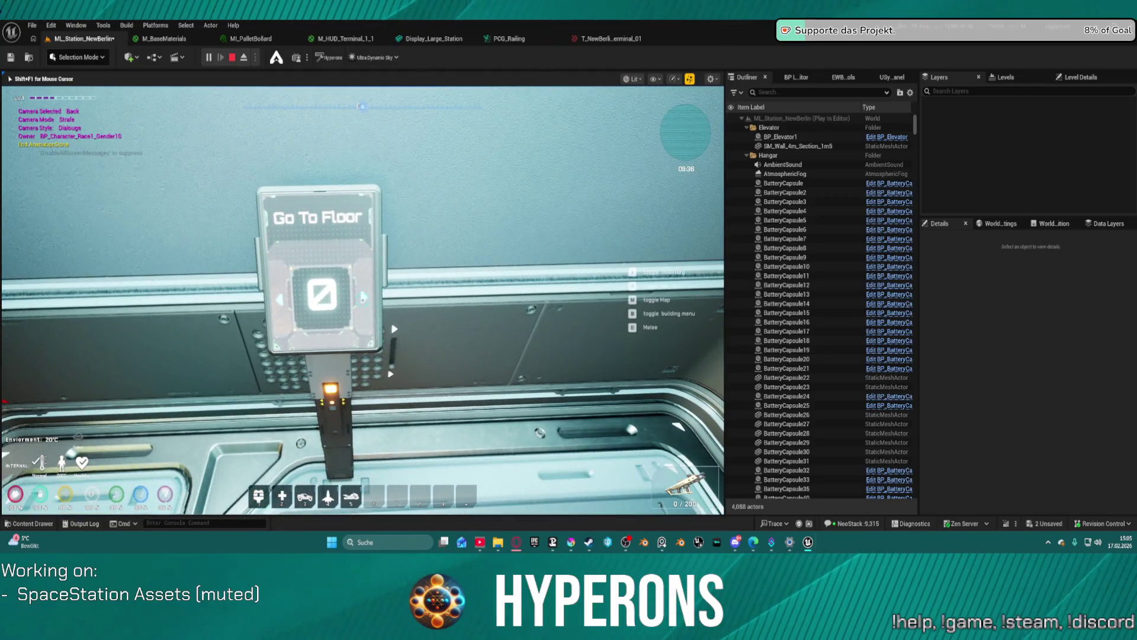
pyautogui.click(364, 297)
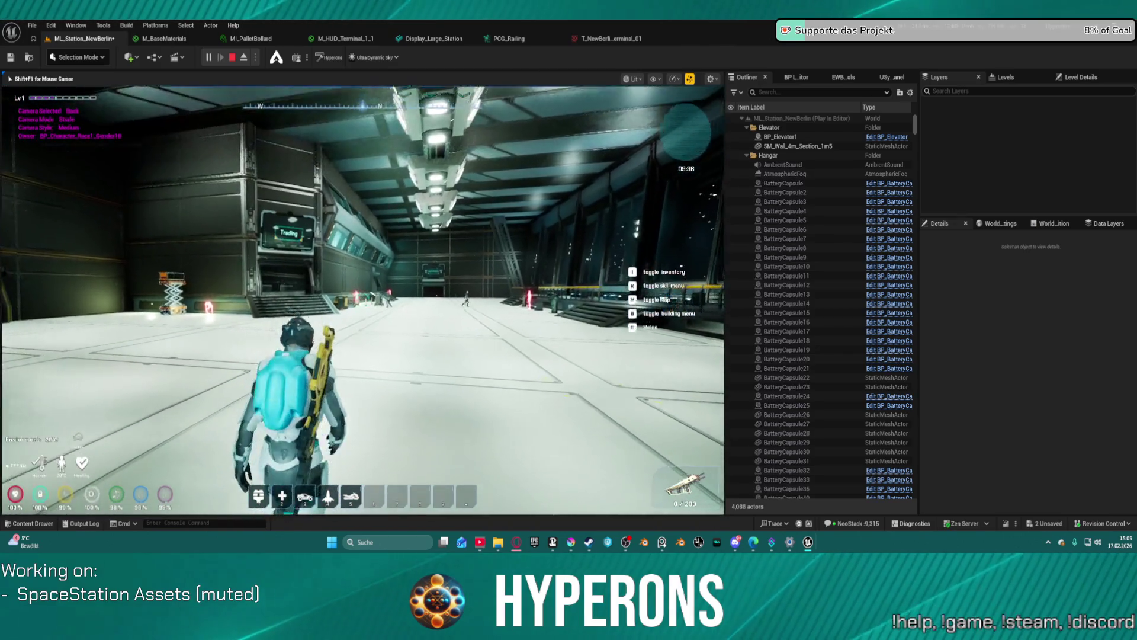
# Step: Walk through the Logistics door, along the red-lit walkway in space, and jump back into the hangar
pyautogui.press('w')
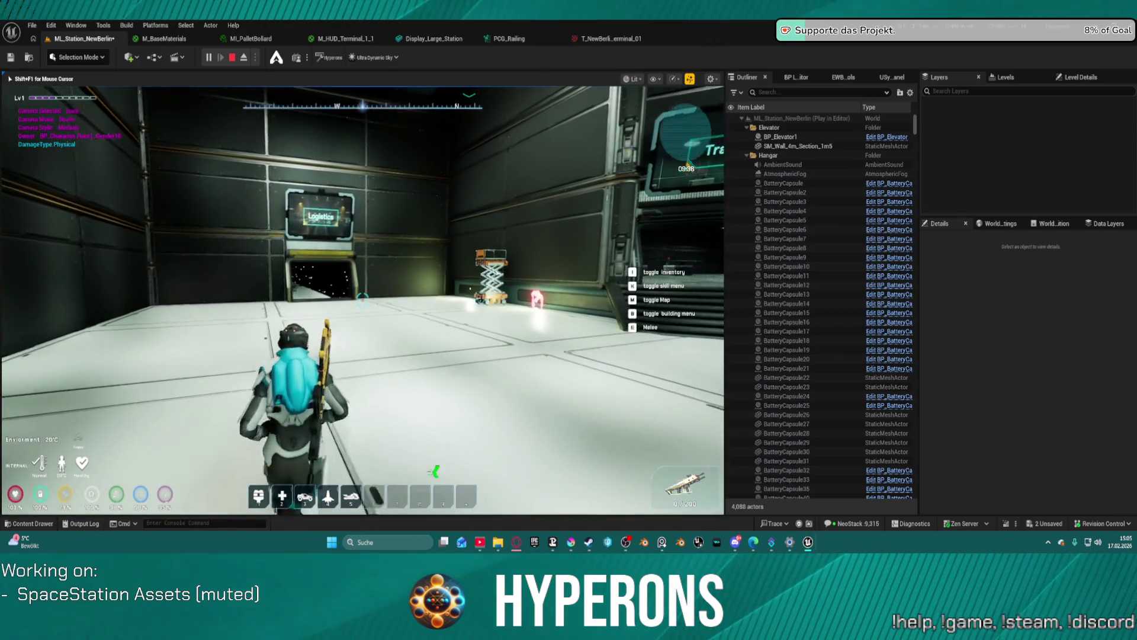
pyautogui.press('w')
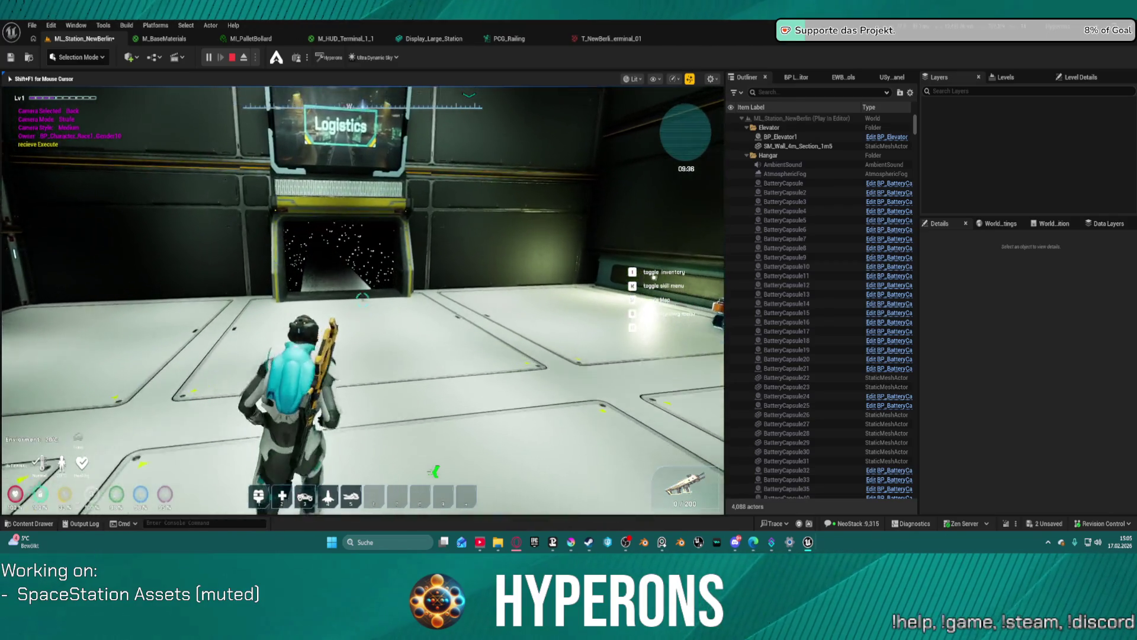
pyautogui.press('w')
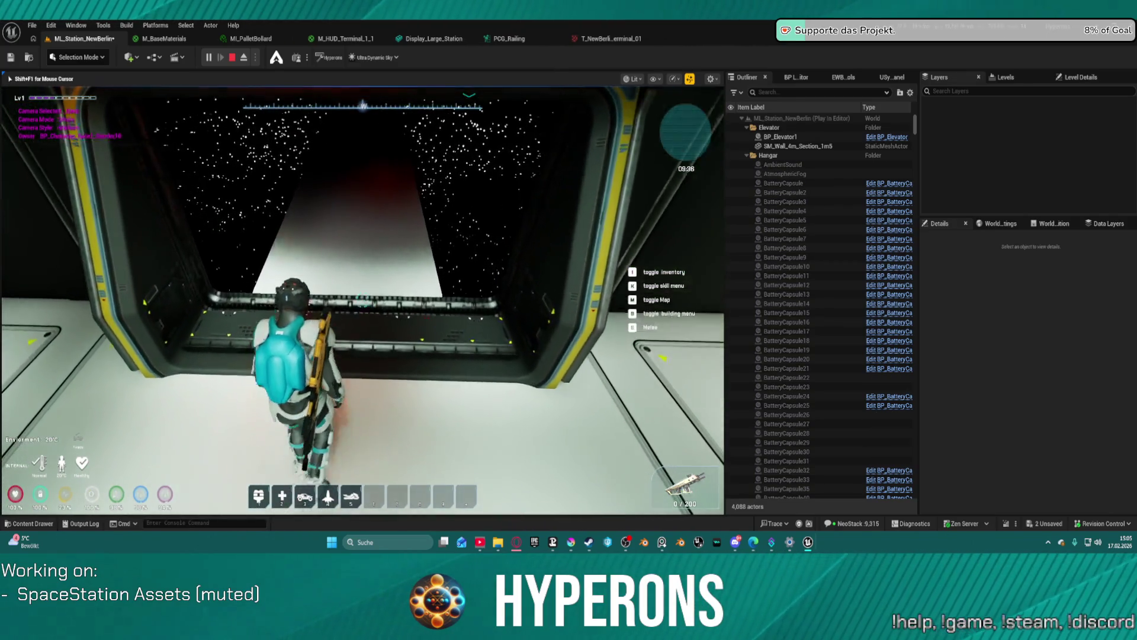
pyautogui.press('w')
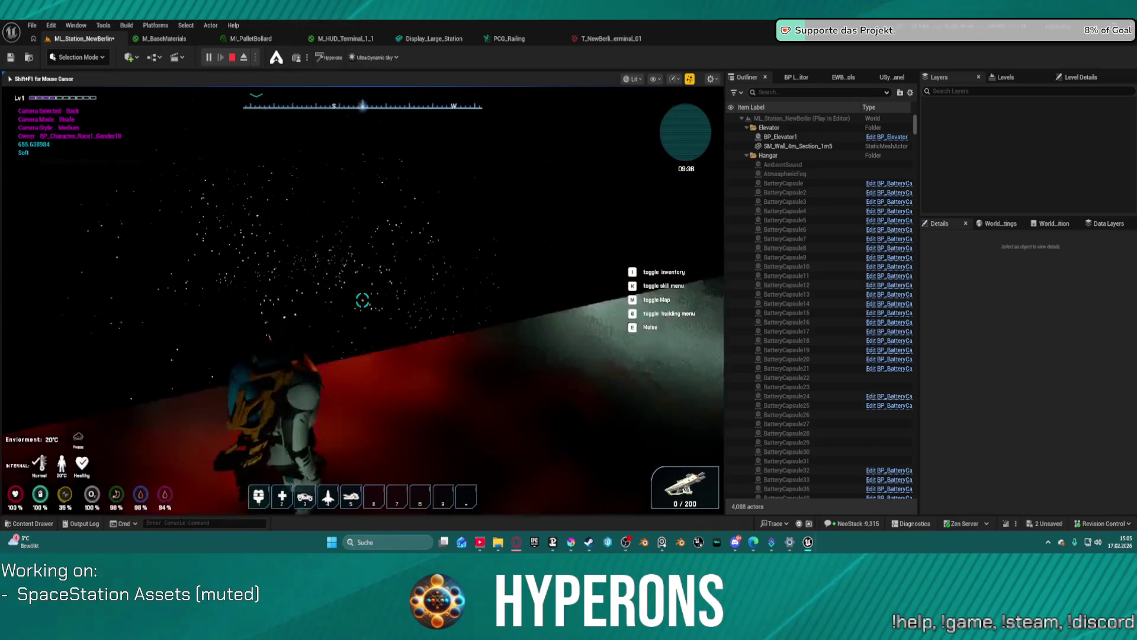
pyautogui.press('w')
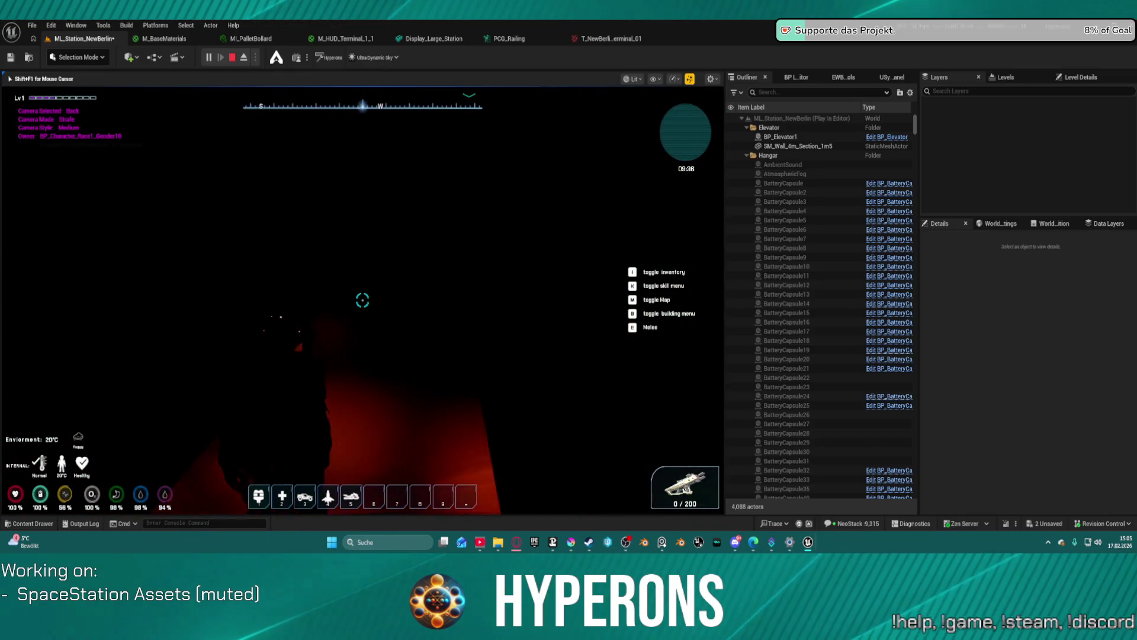
pyautogui.press('w')
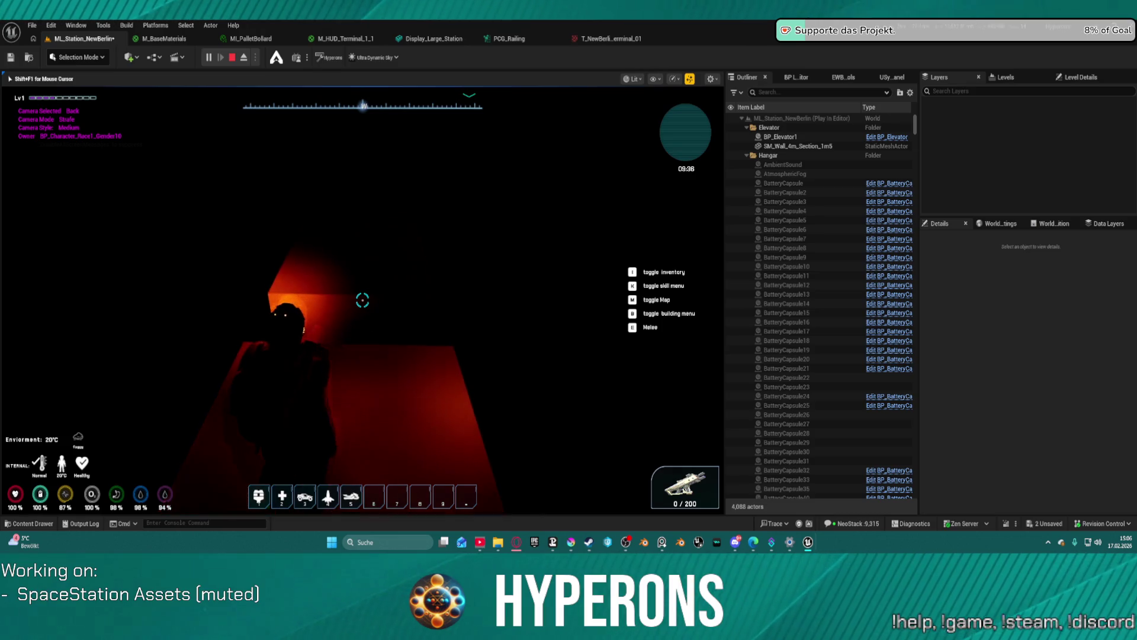
pyautogui.press('w')
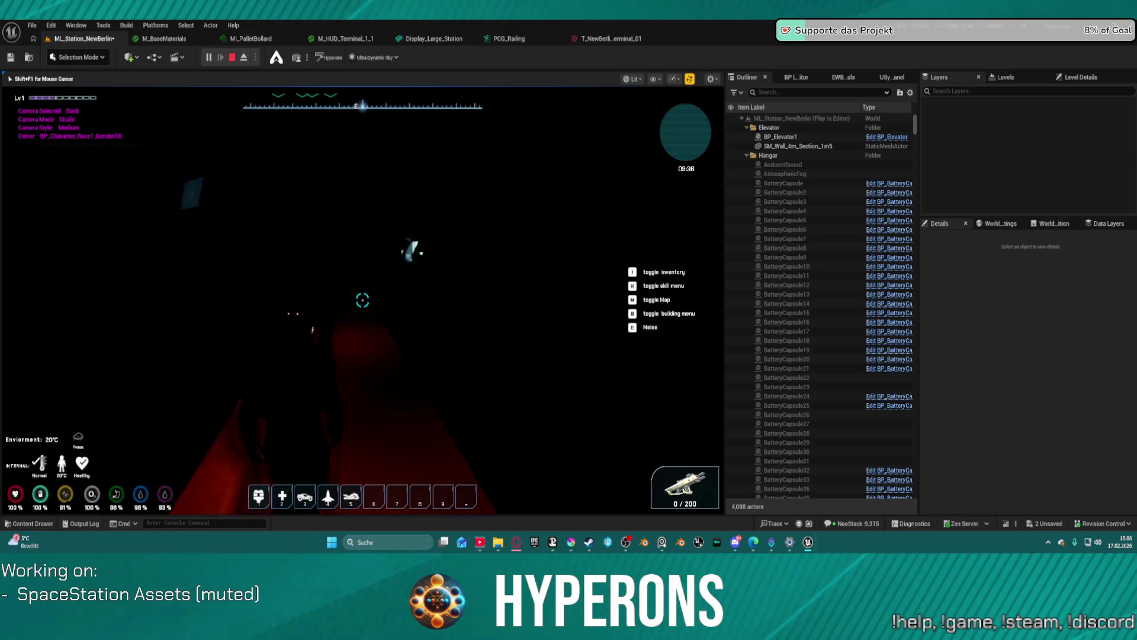
pyautogui.press('w')
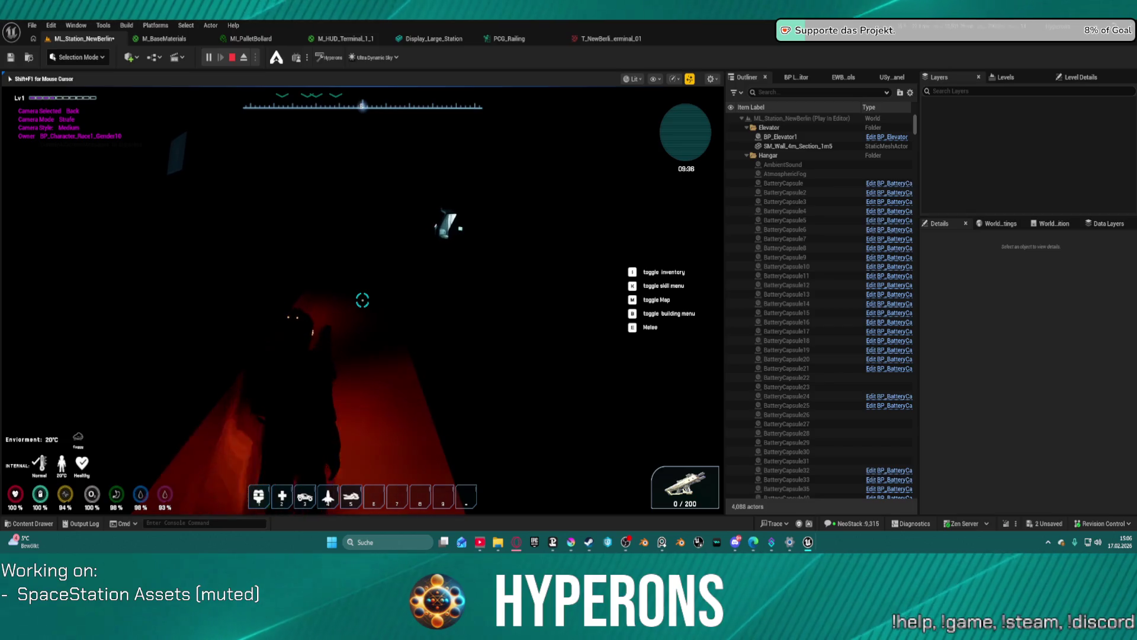
pyautogui.press('w')
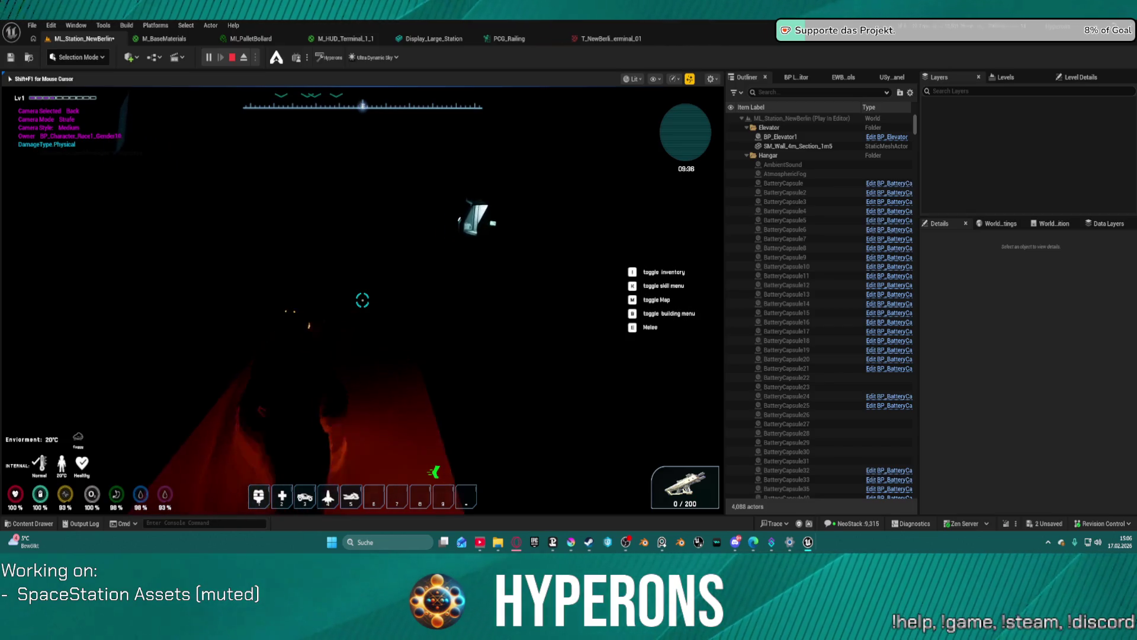
pyautogui.press('w')
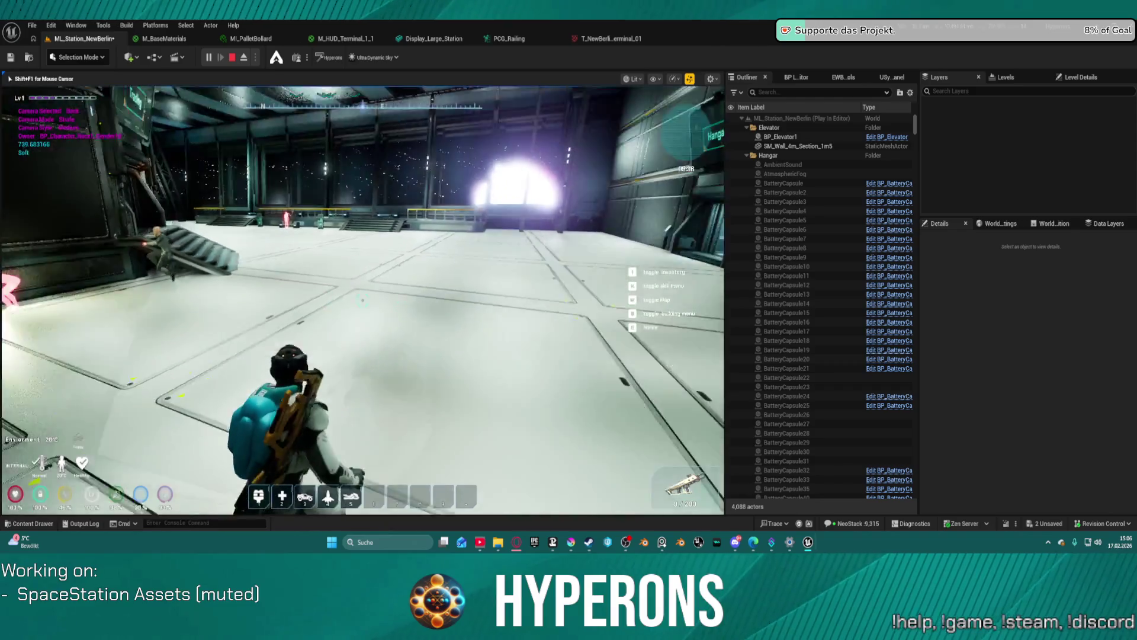